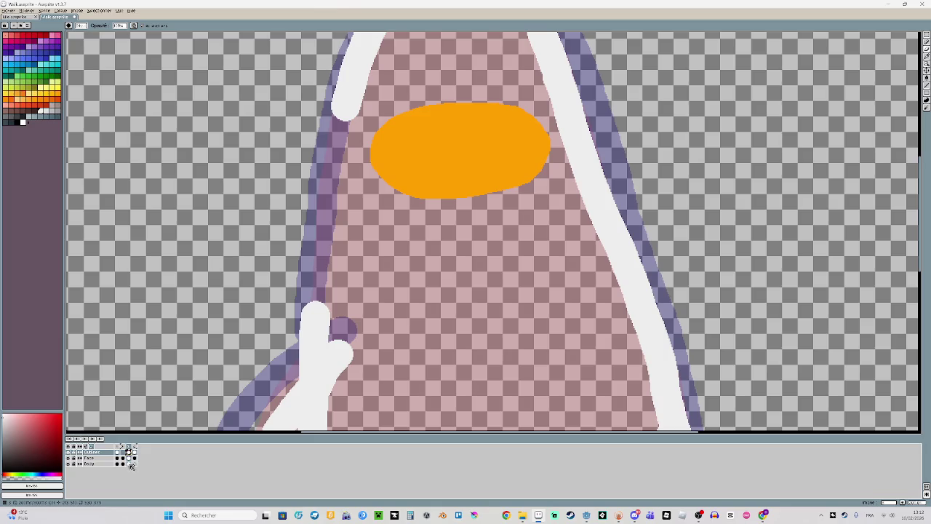
Check the last Body stroke, then undo the large white outline stroke on the Outlines layer
{"action": "left_click", "coordinate": [128, 464]}
{"action": "key", "text": "ctrl+z"}
{"action": "key", "text": "ctrl+y"}
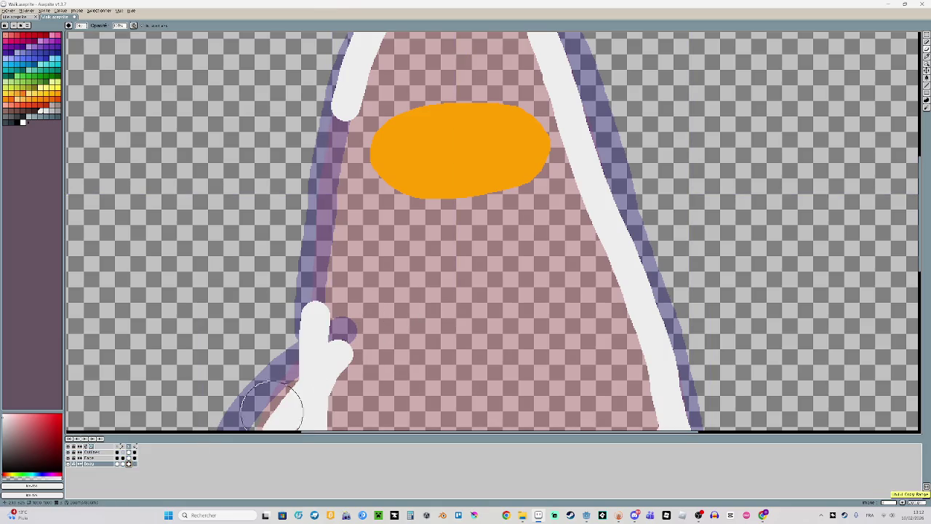
{"action": "left_click", "coordinate": [120, 452]}
{"action": "scroll", "coordinate": [372, 336], "scroll_direction": "down", "scroll_amount": 2}
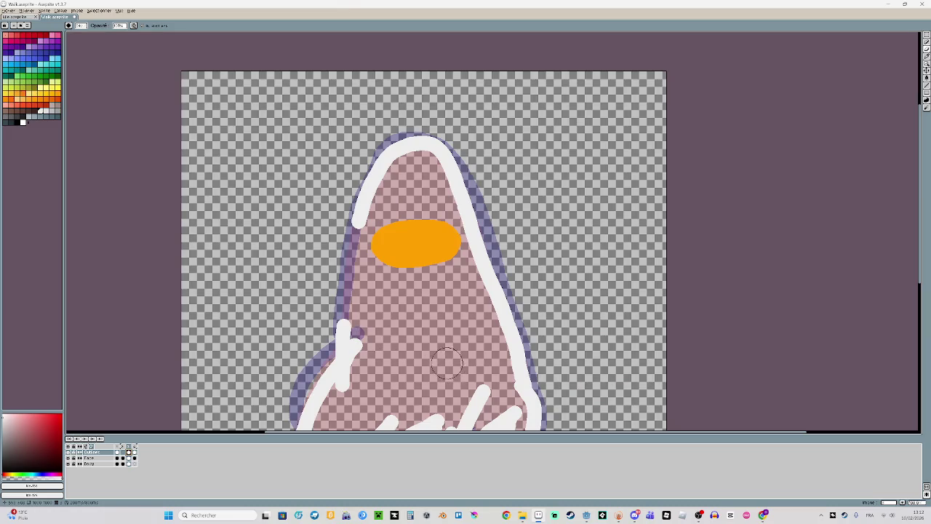
{"action": "key", "text": "ctrl+z"}
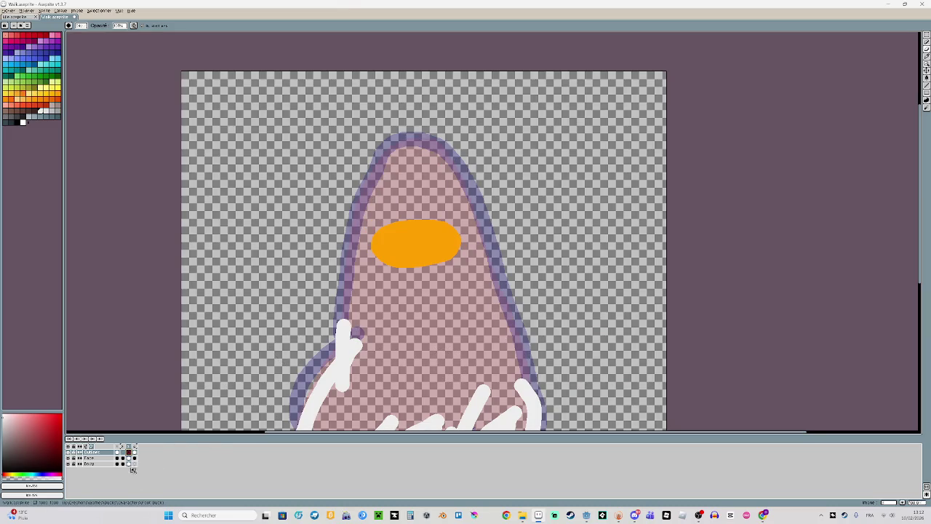
Paint a white stroke up the body's right side on the Body layer
{"action": "left_click", "coordinate": [129, 464]}
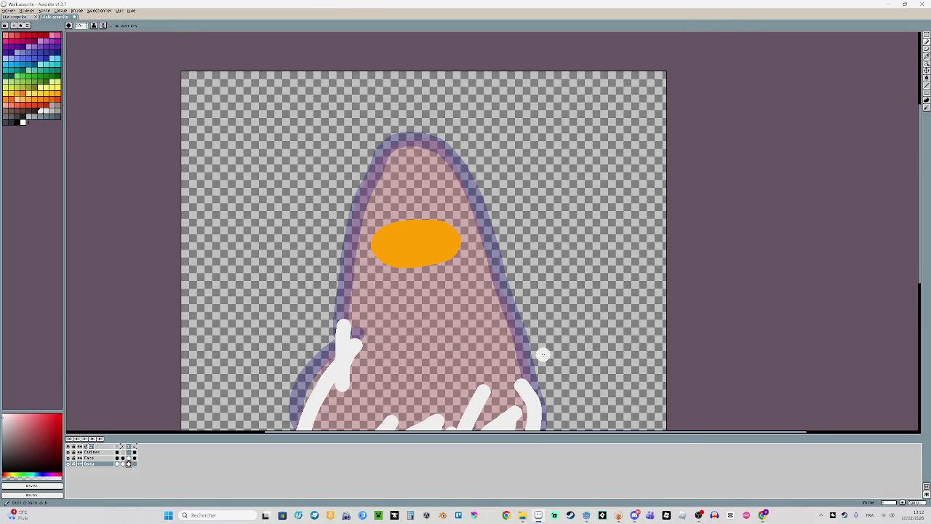
{"action": "scroll", "coordinate": [539, 353], "scroll_direction": "up", "scroll_amount": 2}
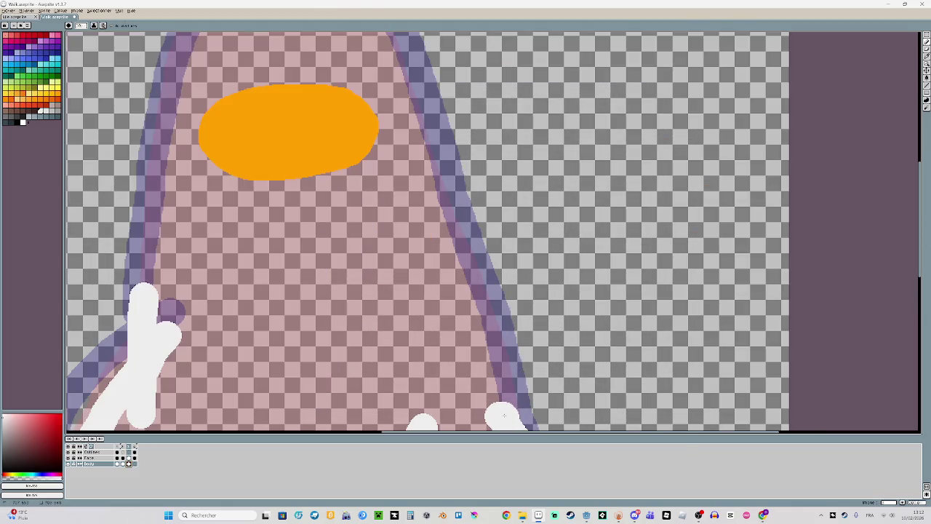
{"action": "mouse_move", "coordinate": [501, 402]}
{"action": "left_mouse_down"}
{"action": "mouse_move", "coordinate": [387, 64]}
{"action": "mouse_move", "coordinate": [453, 239]}
{"action": "mouse_move", "coordinate": [545, 255]}
{"action": "mouse_move", "coordinate": [551, 267]}
{"action": "mouse_move", "coordinate": [528, 207]}
{"action": "left_mouse_up"}
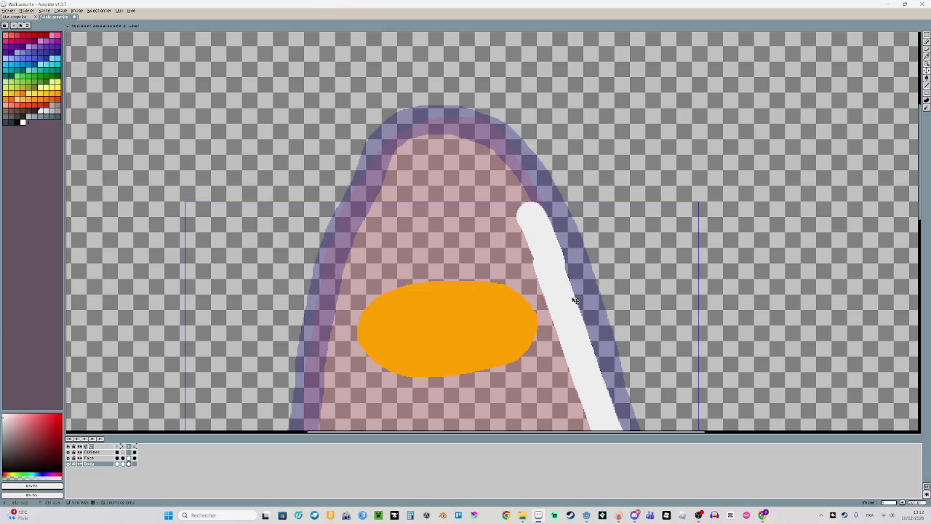
Redraw the white outline along the body's upper edge and erase the top of the lower-left blob
{"action": "key", "text": "ctrl+z"}
{"action": "mouse_move", "coordinate": [543, 247]}
{"action": "left_mouse_down"}
{"action": "mouse_move", "coordinate": [489, 139]}
{"action": "mouse_move", "coordinate": [441, 124]}
{"action": "mouse_move", "coordinate": [409, 139]}
{"action": "mouse_move", "coordinate": [379, 172]}
{"action": "mouse_move", "coordinate": [350, 228]}
{"action": "mouse_move", "coordinate": [336, 297]}
{"action": "left_mouse_up"}
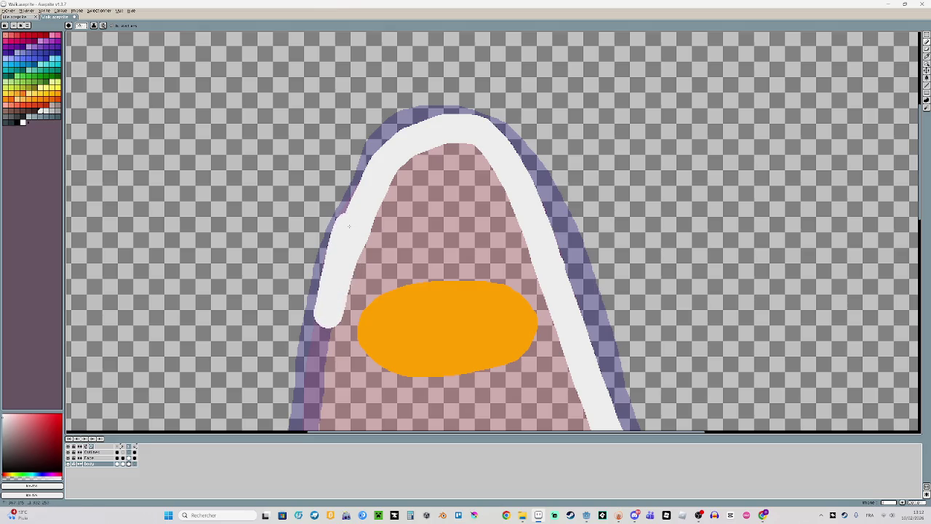
{"action": "left_click_drag", "start_coordinate": [395, 264], "coordinate": [415, 116]}
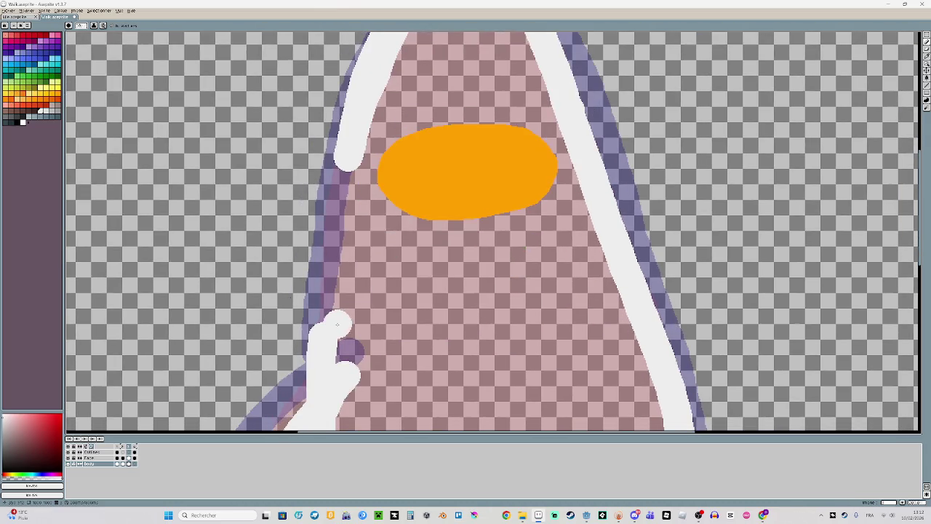
{"action": "key", "text": "e"}
{"action": "left_click_drag", "start_coordinate": [324, 331], "coordinate": [310, 371]}
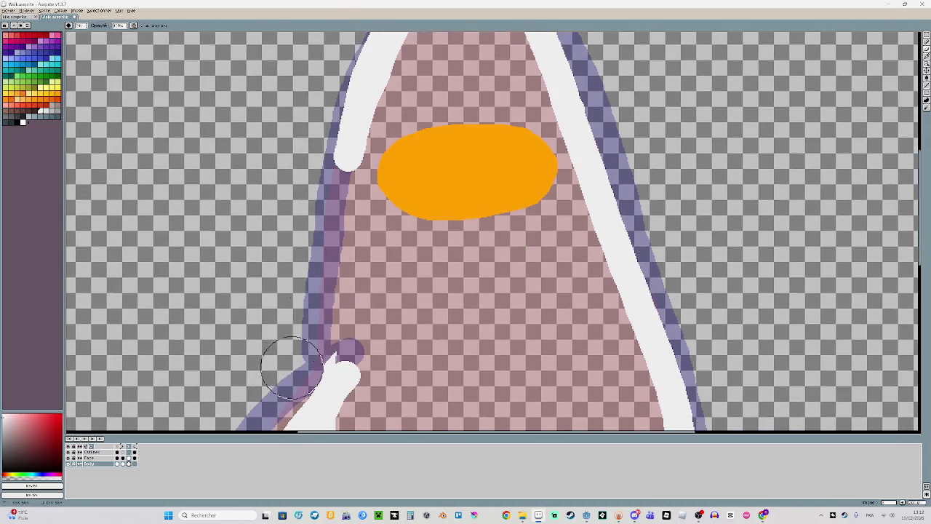
Paint a white stroke up the body's left edge and fill the outline's inside with white
{"action": "left_click_drag", "start_coordinate": [384, 318], "coordinate": [365, 227]}
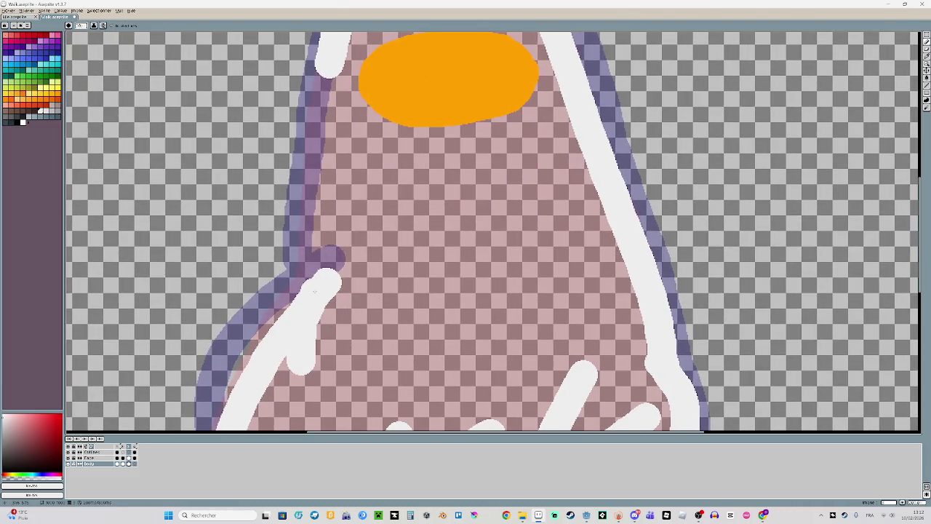
{"action": "left_click_drag", "start_coordinate": [314, 342], "coordinate": [325, 89]}
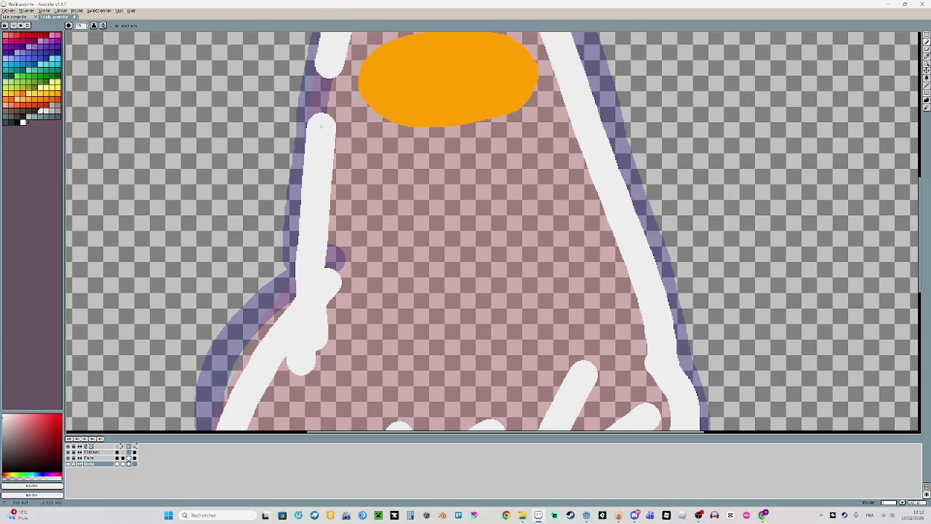
{"action": "scroll", "coordinate": [466, 251], "scroll_direction": "down", "scroll_amount": 2}
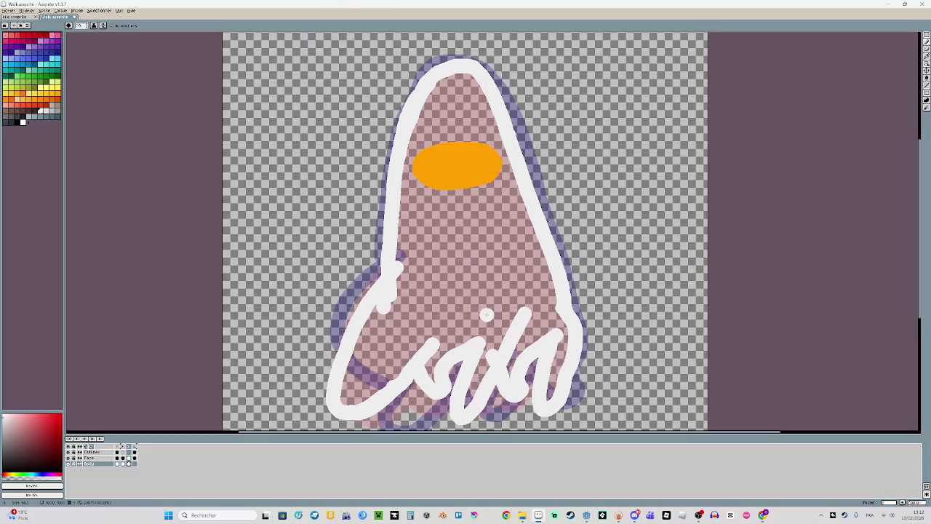
{"action": "left_click_drag", "start_coordinate": [486, 315], "coordinate": [340, 277]}
{"action": "key", "text": "g"}
{"action": "left_click", "coordinate": [323, 248]}
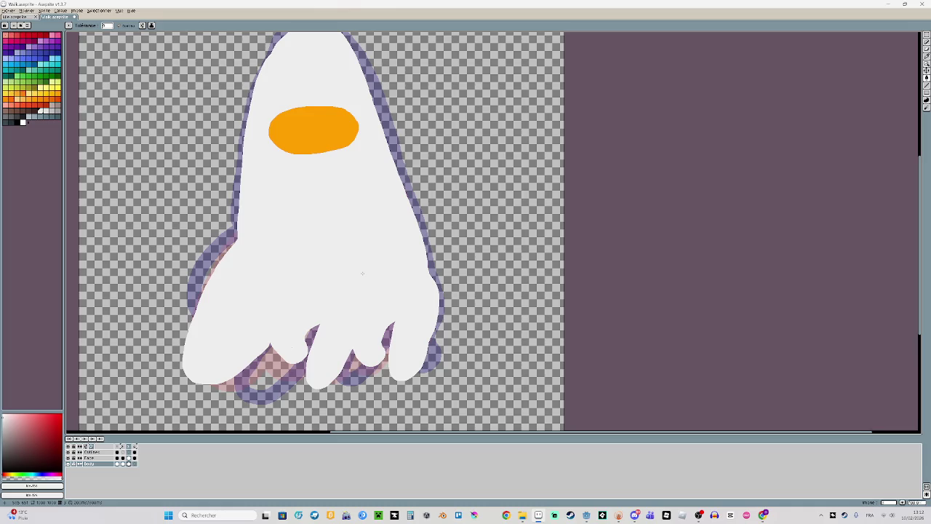
Return to the Brush and show the Outlines frame with the smoother reddish outline
{"action": "key", "text": "b"}
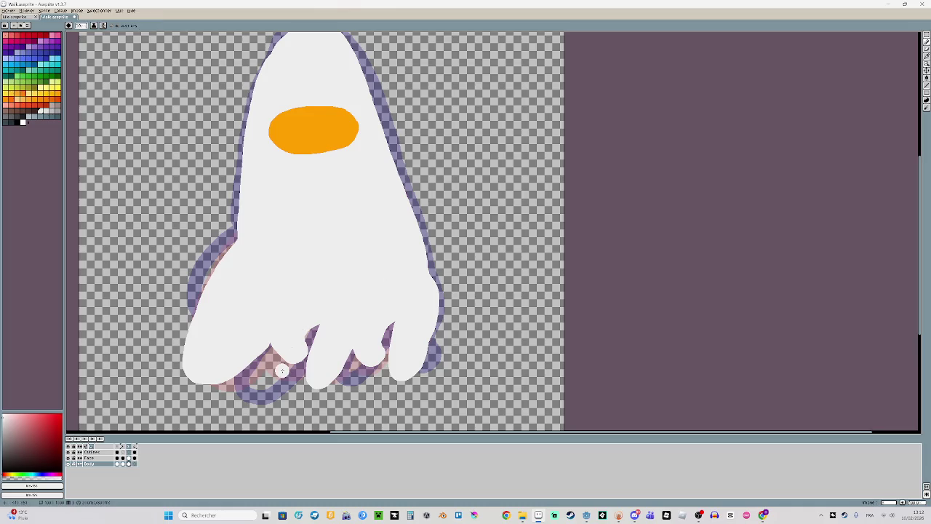
{"action": "left_click", "coordinate": [123, 452]}
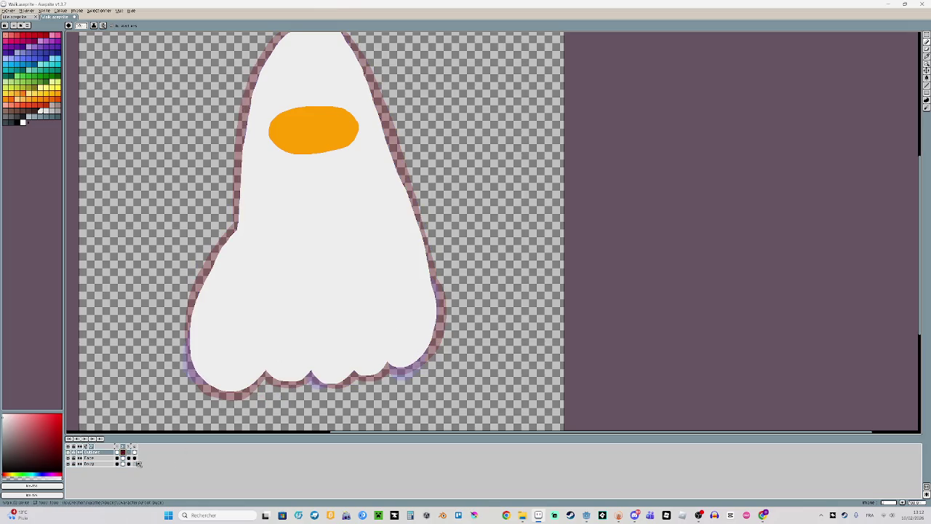
{"action": "left_click", "coordinate": [123, 464]}
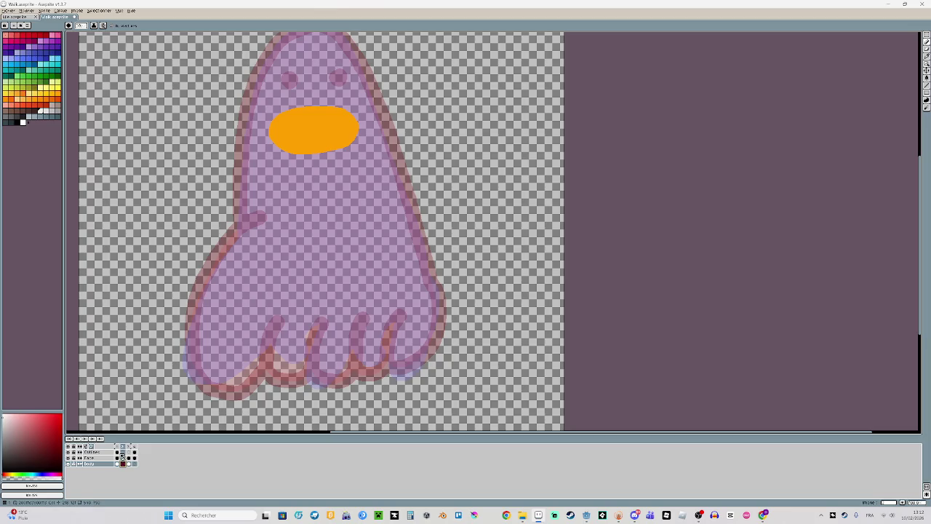
{"action": "left_click", "coordinate": [117, 452]}
{"action": "left_click", "coordinate": [126, 453]}
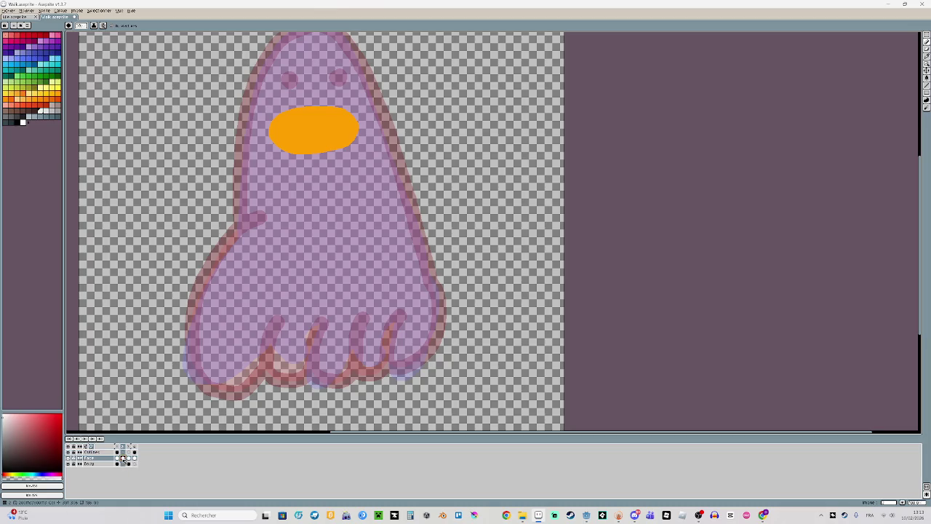
{"action": "left_click", "coordinate": [129, 464]}
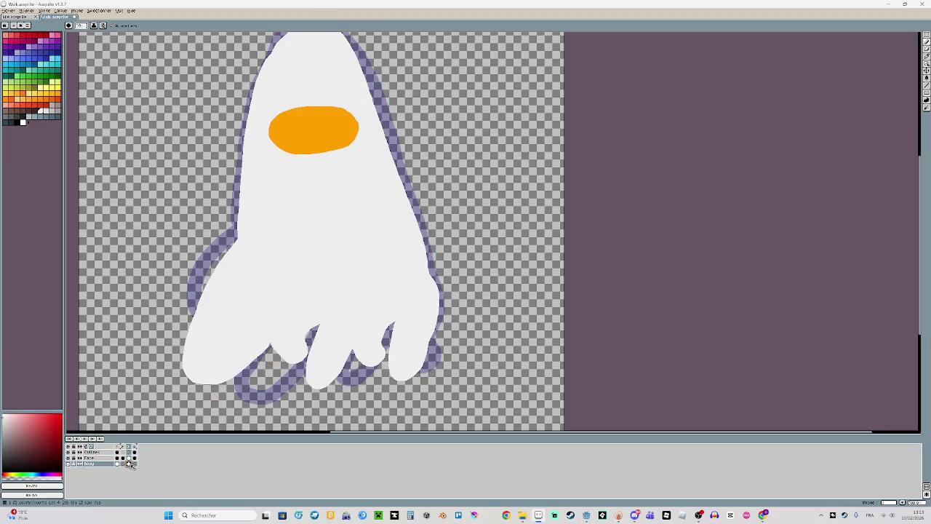
{"action": "left_click", "coordinate": [125, 464]}
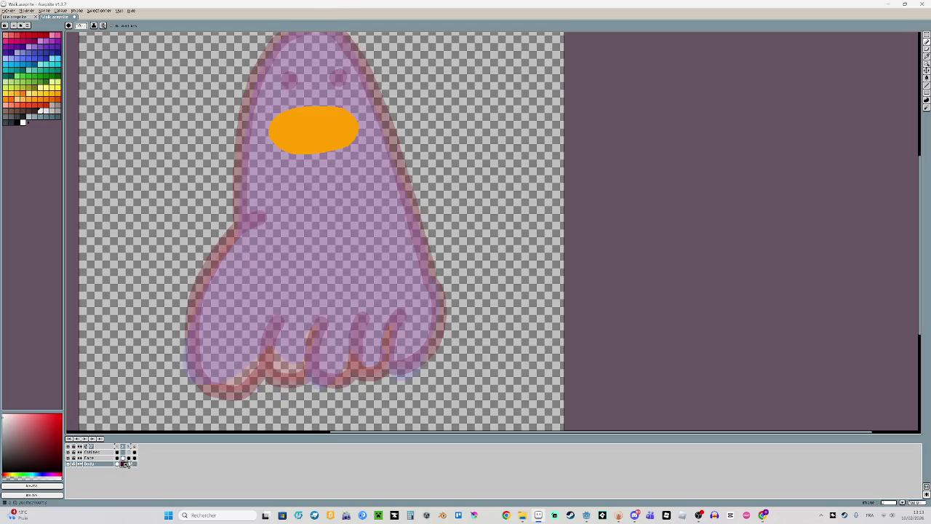
{"action": "left_click", "coordinate": [125, 452]}
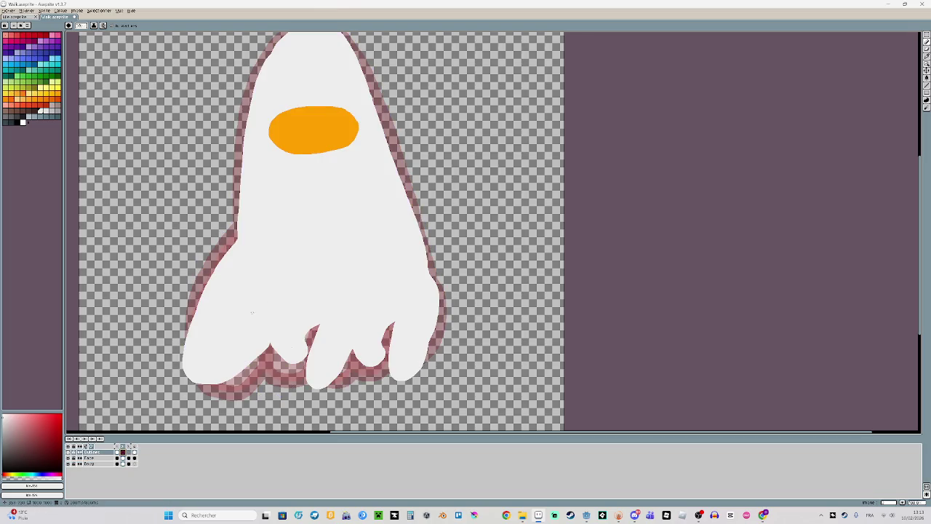
{"action": "key", "text": "x"}
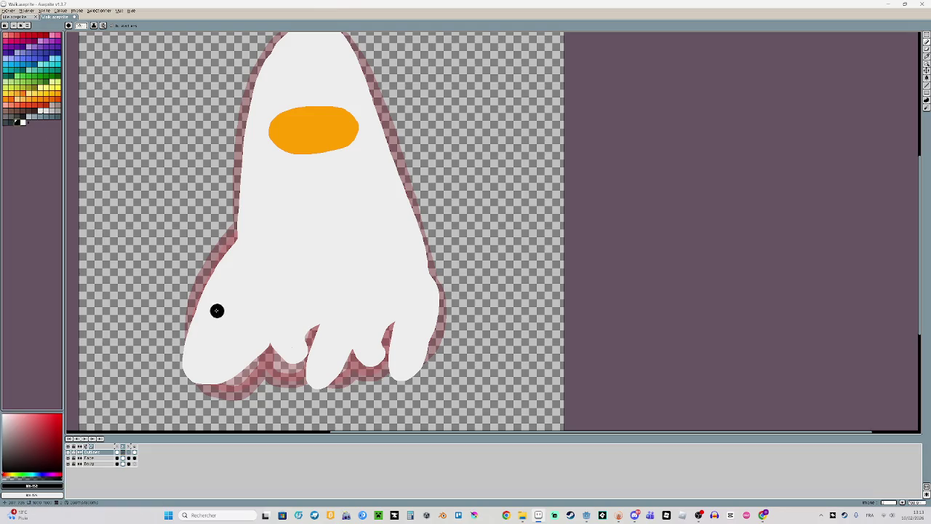
Paint a thick black ring around the orange shape at the top of the body
{"action": "scroll", "coordinate": [305, 175], "scroll_direction": "up", "scroll_amount": 1}
{"action": "scroll", "coordinate": [306, 175], "scroll_direction": "down", "scroll_amount": 2}
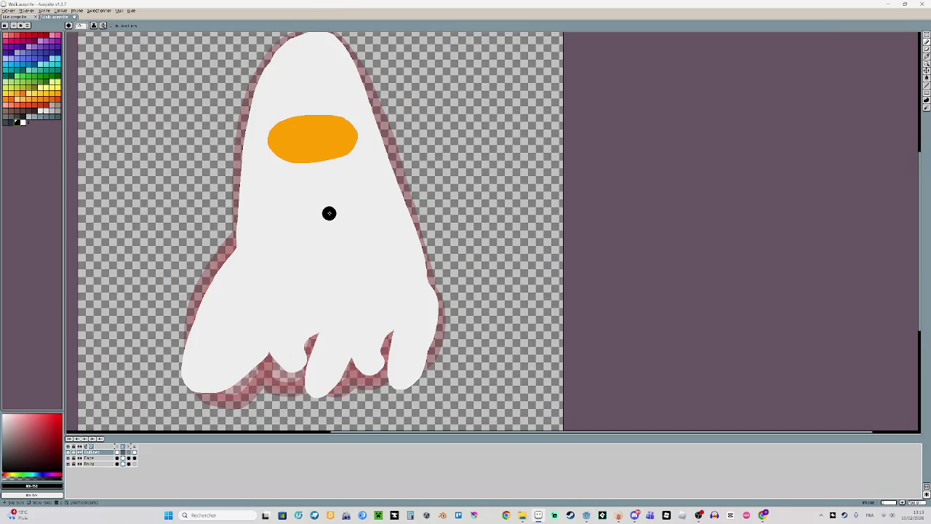
{"action": "scroll", "coordinate": [329, 212], "scroll_direction": "up", "scroll_amount": 1}
{"action": "scroll", "coordinate": [421, 262], "scroll_direction": "up", "scroll_amount": 1}
{"action": "left_click_drag", "start_coordinate": [421, 262], "coordinate": [316, 320]}
{"action": "mouse_move", "coordinate": [371, 229]}
{"action": "left_mouse_down"}
{"action": "mouse_move", "coordinate": [308, 230]}
{"action": "mouse_move", "coordinate": [259, 245]}
{"action": "mouse_move", "coordinate": [234, 269]}
{"action": "mouse_move", "coordinate": [246, 307]}
{"action": "mouse_move", "coordinate": [307, 328]}
{"action": "mouse_move", "coordinate": [374, 314]}
{"action": "mouse_move", "coordinate": [411, 295]}
{"action": "mouse_move", "coordinate": [420, 255]}
{"action": "mouse_move", "coordinate": [393, 231]}
{"action": "left_mouse_up"}
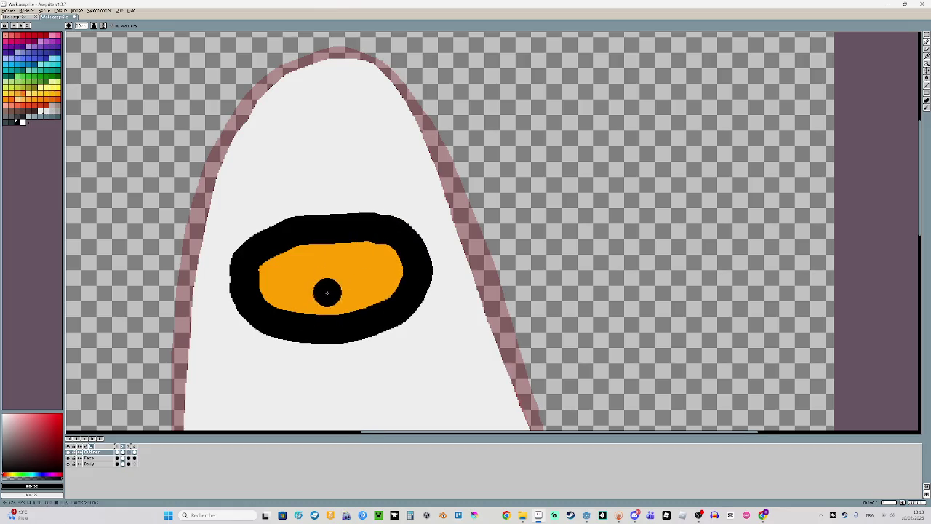
Draw black lines along the three toes and lower right edge, ending in a hook
{"action": "scroll", "coordinate": [264, 198], "scroll_direction": "down", "scroll_amount": 2}
{"action": "scroll", "coordinate": [296, 293], "scroll_direction": "down", "scroll_amount": 2}
{"action": "scroll", "coordinate": [376, 272], "scroll_direction": "up", "scroll_amount": 2}
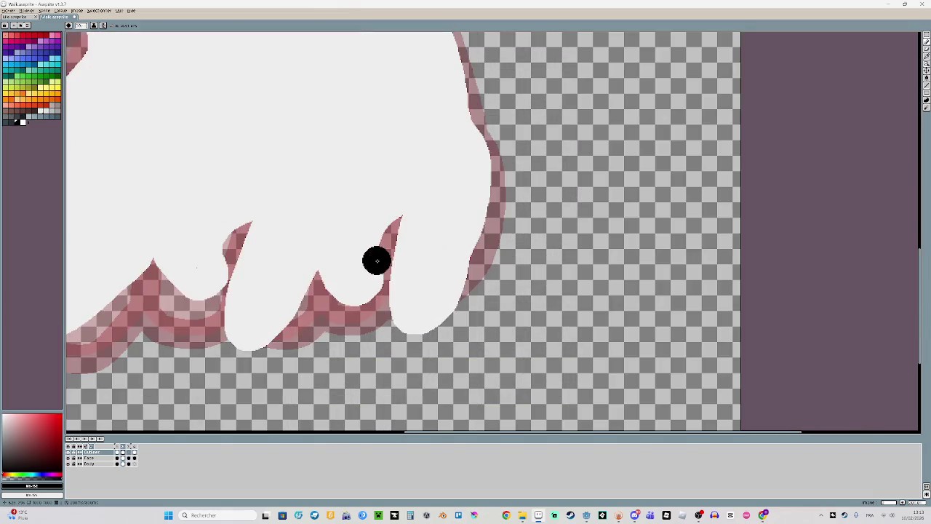
{"action": "scroll", "coordinate": [305, 288], "scroll_direction": "up", "scroll_amount": 1}
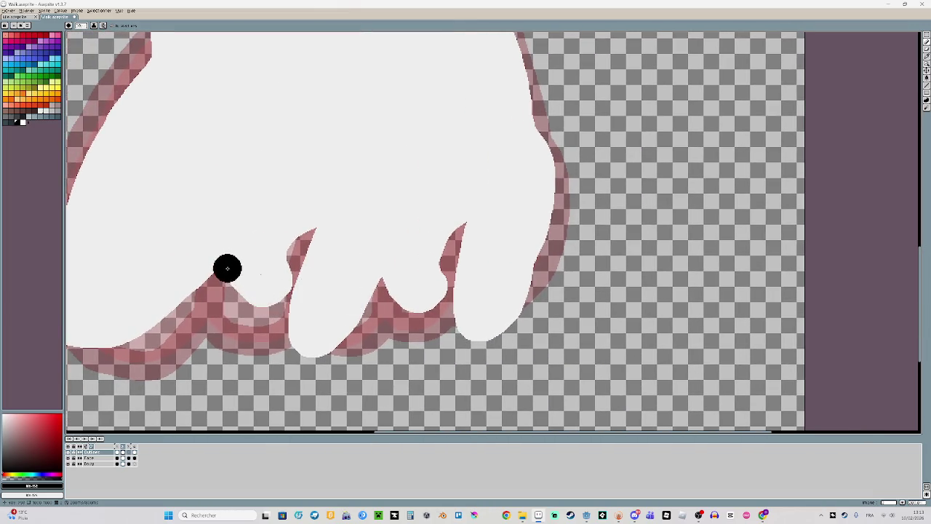
{"action": "mouse_move", "coordinate": [221, 268]}
{"action": "left_mouse_down"}
{"action": "mouse_move", "coordinate": [217, 246]}
{"action": "mouse_move", "coordinate": [268, 189]}
{"action": "mouse_move", "coordinate": [214, 276]}
{"action": "mouse_move", "coordinate": [253, 298]}
{"action": "mouse_move", "coordinate": [291, 294]}
{"action": "mouse_move", "coordinate": [298, 244]}
{"action": "mouse_move", "coordinate": [313, 233]}
{"action": "left_mouse_up"}
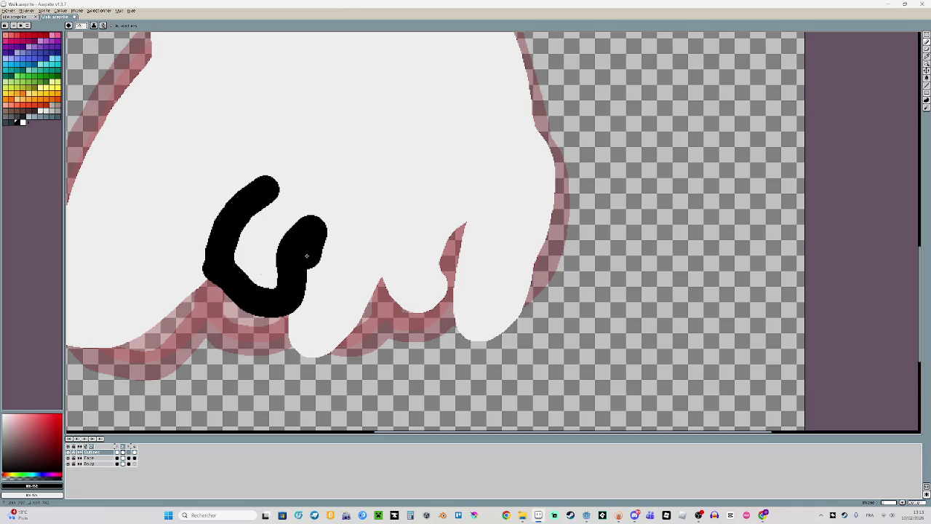
{"action": "mouse_move", "coordinate": [292, 306]}
{"action": "left_mouse_down"}
{"action": "mouse_move", "coordinate": [284, 328]}
{"action": "mouse_move", "coordinate": [297, 354]}
{"action": "mouse_move", "coordinate": [331, 360]}
{"action": "mouse_move", "coordinate": [390, 271]}
{"action": "mouse_move", "coordinate": [397, 301]}
{"action": "mouse_move", "coordinate": [422, 311]}
{"action": "mouse_move", "coordinate": [442, 305]}
{"action": "mouse_move", "coordinate": [445, 243]}
{"action": "mouse_move", "coordinate": [466, 227]}
{"action": "left_mouse_up"}
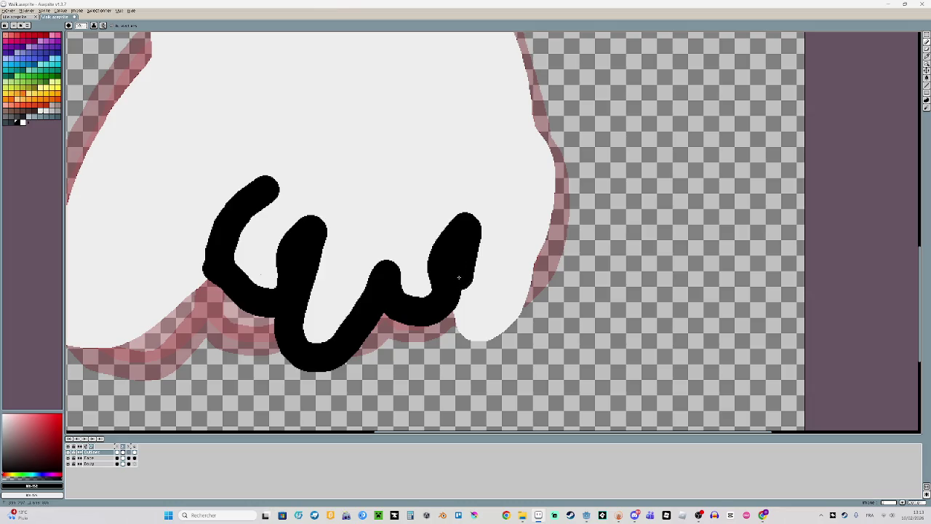
{"action": "mouse_move", "coordinate": [452, 304]}
{"action": "left_mouse_down"}
{"action": "mouse_move", "coordinate": [460, 336]}
{"action": "mouse_move", "coordinate": [492, 338]}
{"action": "mouse_move", "coordinate": [522, 301]}
{"action": "mouse_move", "coordinate": [562, 167]}
{"action": "mouse_move", "coordinate": [537, 127]}
{"action": "left_mouse_up"}
{"action": "scroll", "coordinate": [619, 129], "scroll_direction": "down", "scroll_amount": 1}
{"action": "mouse_move", "coordinate": [619, 129]}
{"action": "left_mouse_down"}
{"action": "mouse_move", "coordinate": [582, 270]}
{"action": "mouse_move", "coordinate": [630, 345]}
{"action": "left_mouse_up"}
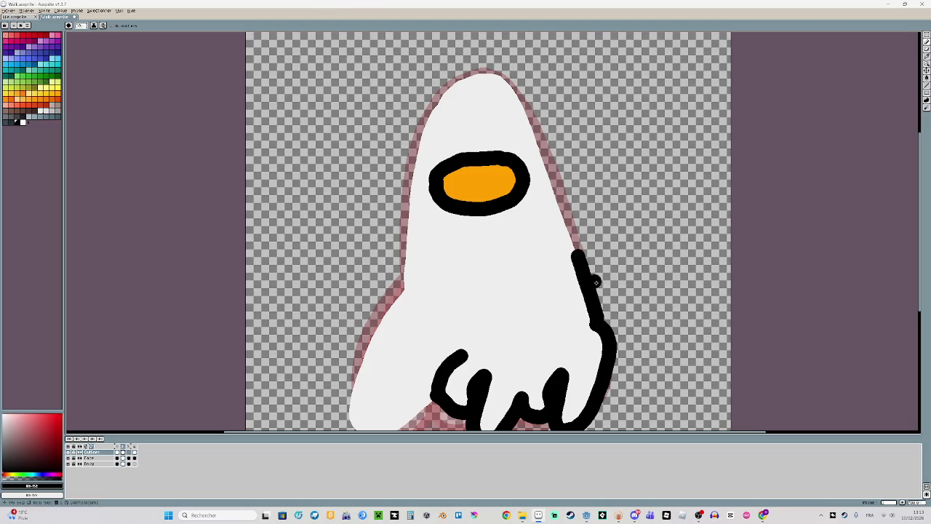
Undo the stray black strokes along the right edge and the last outline stroke
{"action": "key", "text": "ctrl+z"}
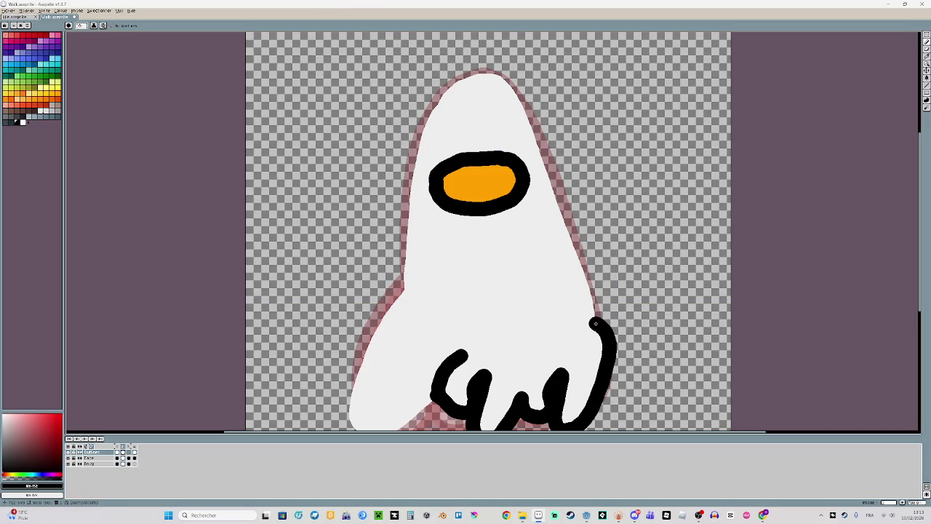
{"action": "key", "text": "ctrl+z"}
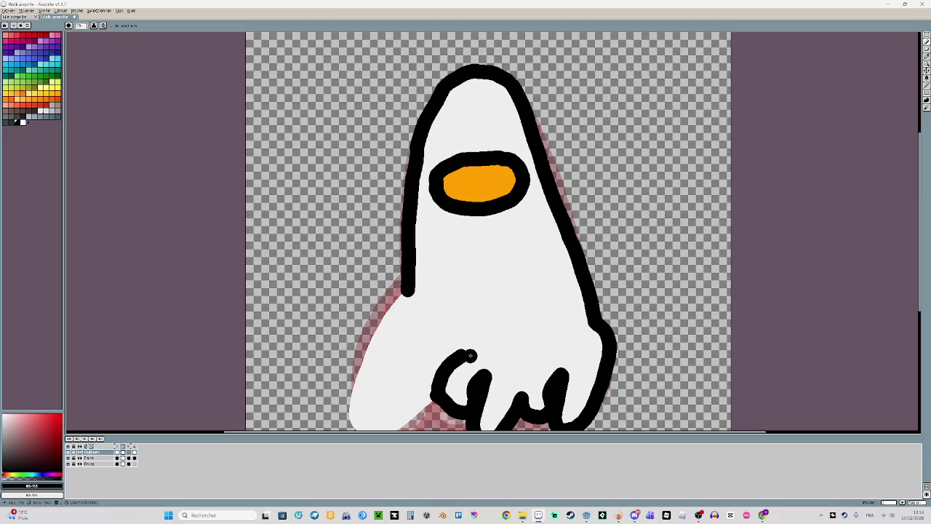
{"action": "scroll", "coordinate": [470, 355], "scroll_direction": "down", "scroll_amount": 2}
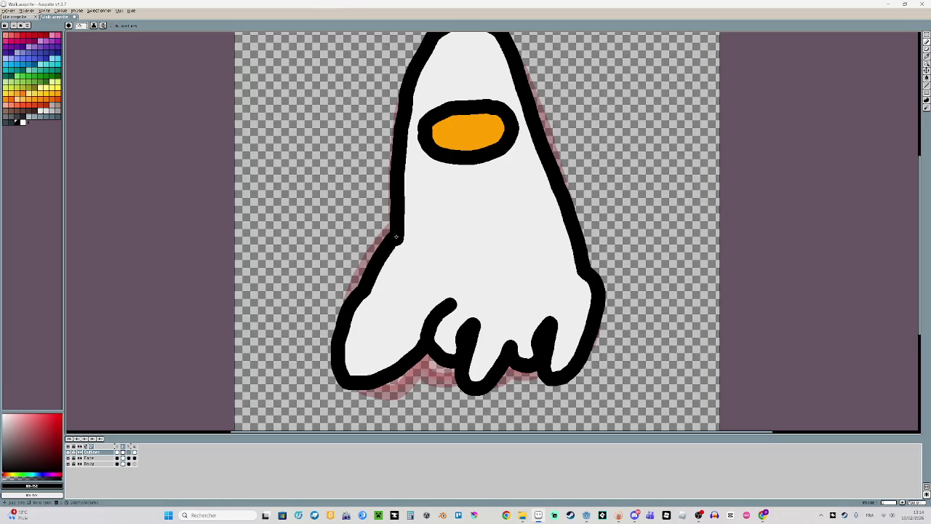
{"action": "scroll", "coordinate": [556, 330], "scroll_direction": "down", "scroll_amount": 2}
{"action": "scroll", "coordinate": [557, 329], "scroll_direction": "up", "scroll_amount": 2}
{"action": "key", "text": "ctrl+z"}
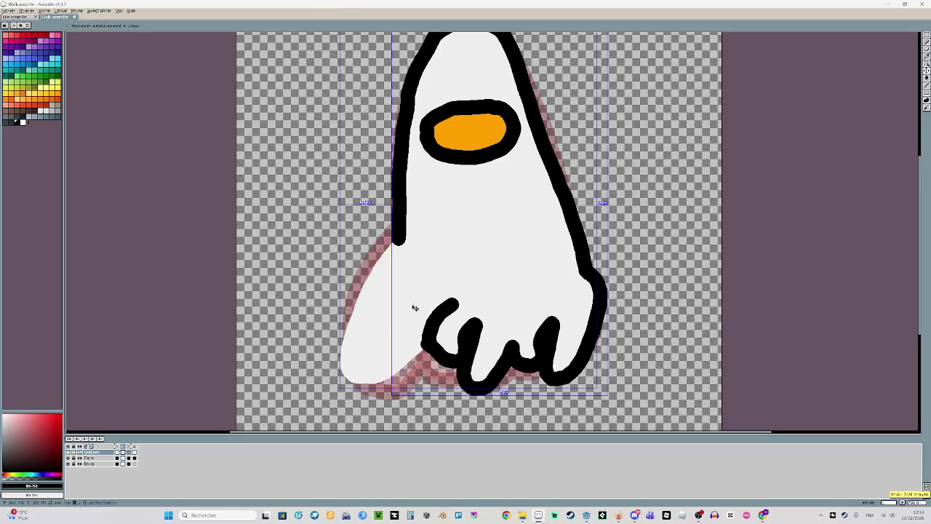
Redraw the lower-left black outline of the foot and view the whole sprite
{"action": "left_click_drag", "start_coordinate": [399, 239], "coordinate": [393, 243]}
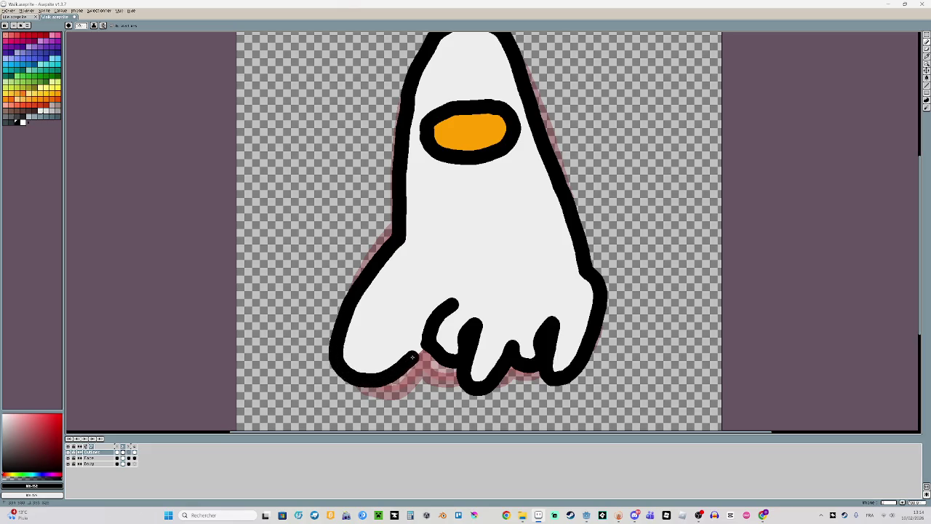
{"action": "scroll", "coordinate": [517, 259], "scroll_direction": "down", "scroll_amount": 1}
{"action": "left_click_drag", "start_coordinate": [517, 259], "coordinate": [299, 294]}
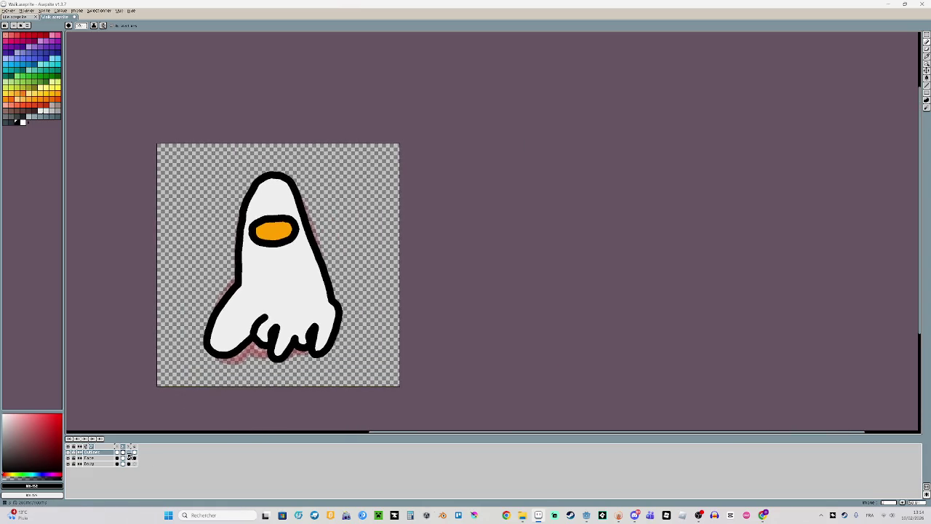
{"action": "left_click", "coordinate": [117, 452]}
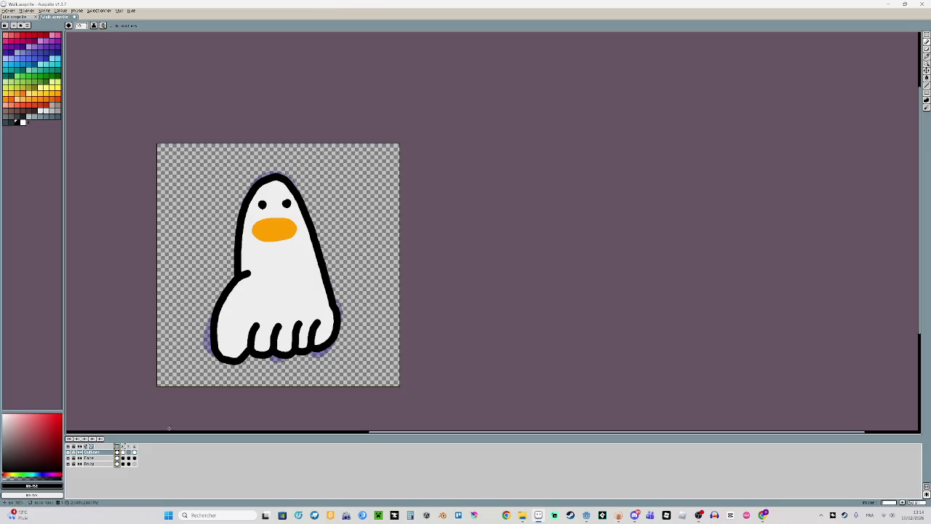
Go to the eyeless duck frame and turn on Onion Skin
{"action": "scroll", "coordinate": [244, 333], "scroll_direction": "up", "scroll_amount": 1}
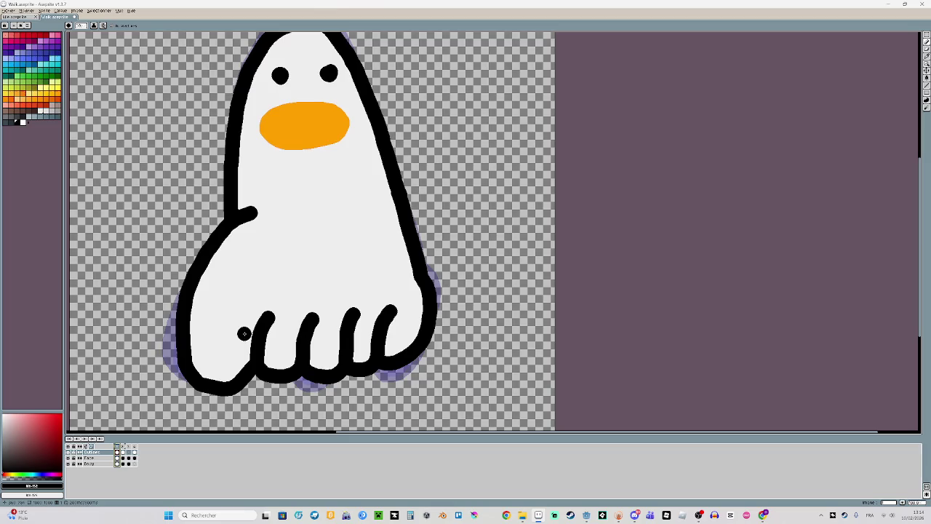
{"action": "scroll", "coordinate": [234, 357], "scroll_direction": "down", "scroll_amount": 1}
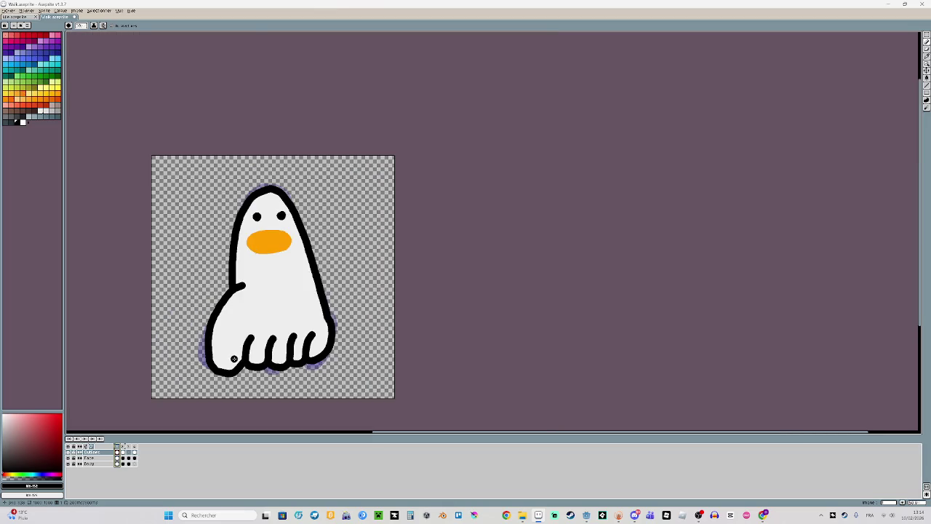
{"action": "scroll", "coordinate": [233, 357], "scroll_direction": "up", "scroll_amount": 1}
{"action": "left_click", "coordinate": [125, 453]}
{"action": "scroll", "coordinate": [320, 178], "scroll_direction": "up", "scroll_amount": 1}
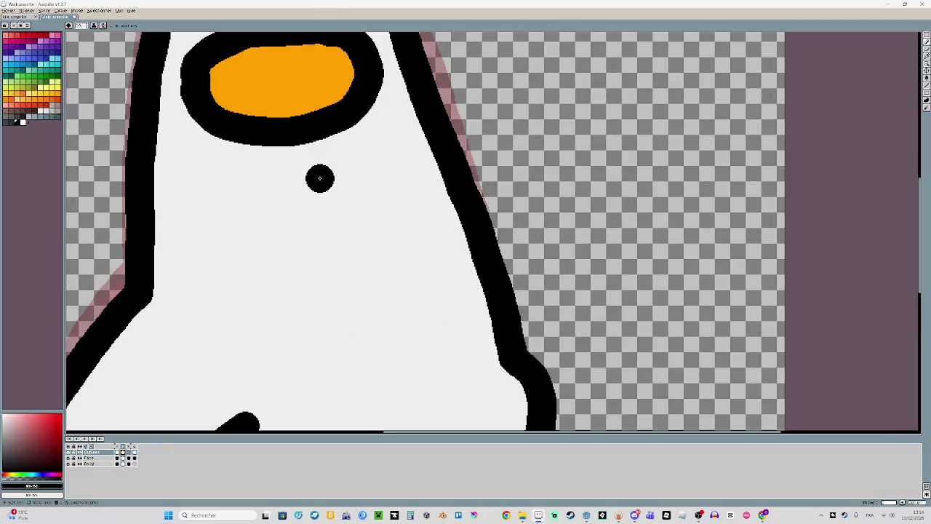
{"action": "scroll", "coordinate": [323, 256], "scroll_direction": "up", "scroll_amount": 2}
{"action": "scroll", "coordinate": [338, 225], "scroll_direction": "up", "scroll_amount": 2}
{"action": "scroll", "coordinate": [371, 192], "scroll_direction": "left", "scroll_amount": 2}
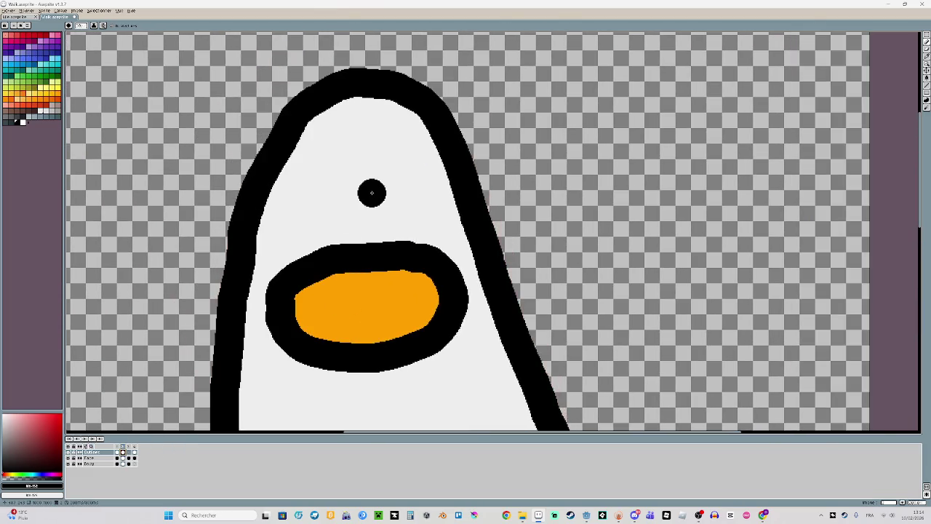
{"action": "key", "text": "F3"}
{"action": "left_click", "coordinate": [76, 438]}
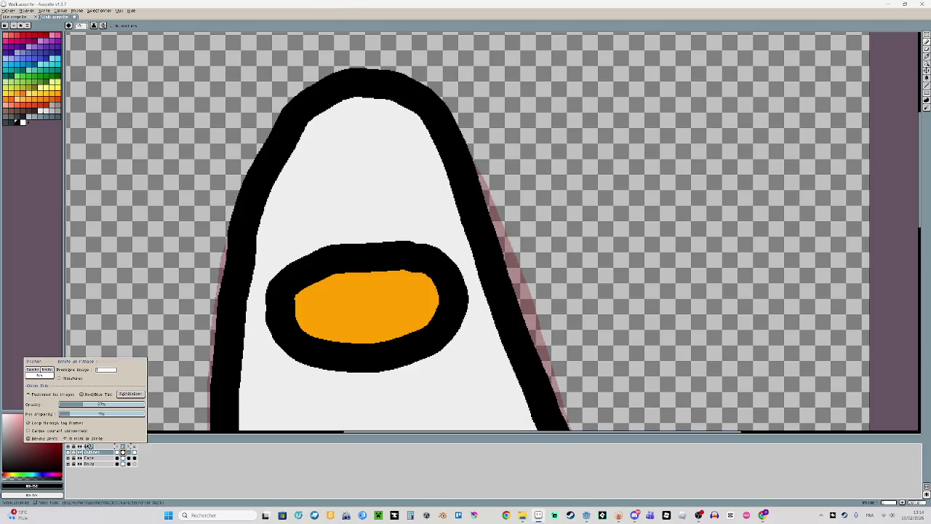
{"action": "left_click", "coordinate": [125, 453]}
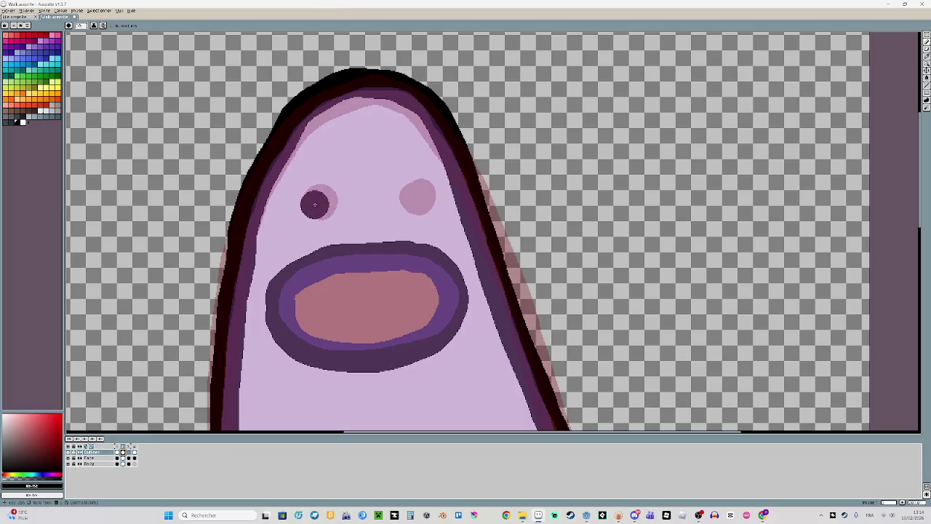
Paint both round eyes dark purple on the Face layer
{"action": "left_click_drag", "start_coordinate": [318, 206], "coordinate": [325, 198]}
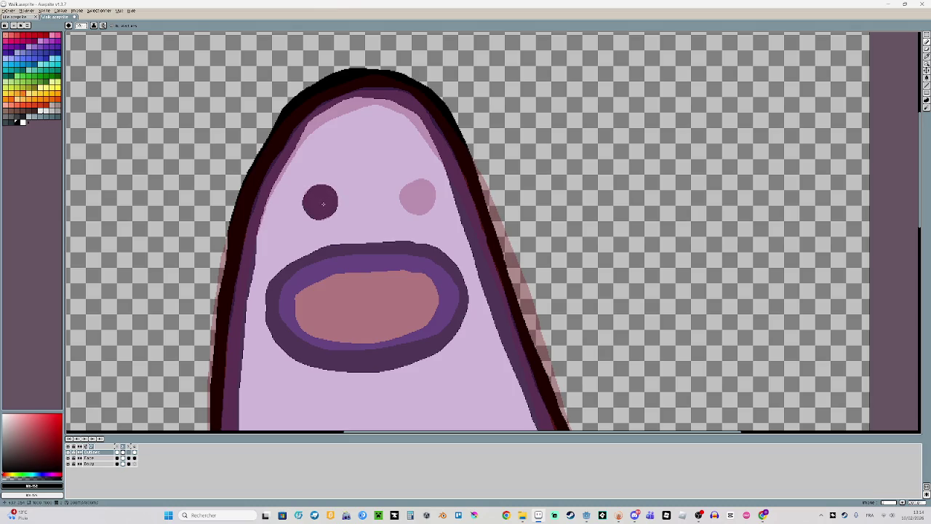
{"action": "left_click", "coordinate": [416, 196]}
{"action": "left_click_drag", "start_coordinate": [413, 197], "coordinate": [419, 193]}
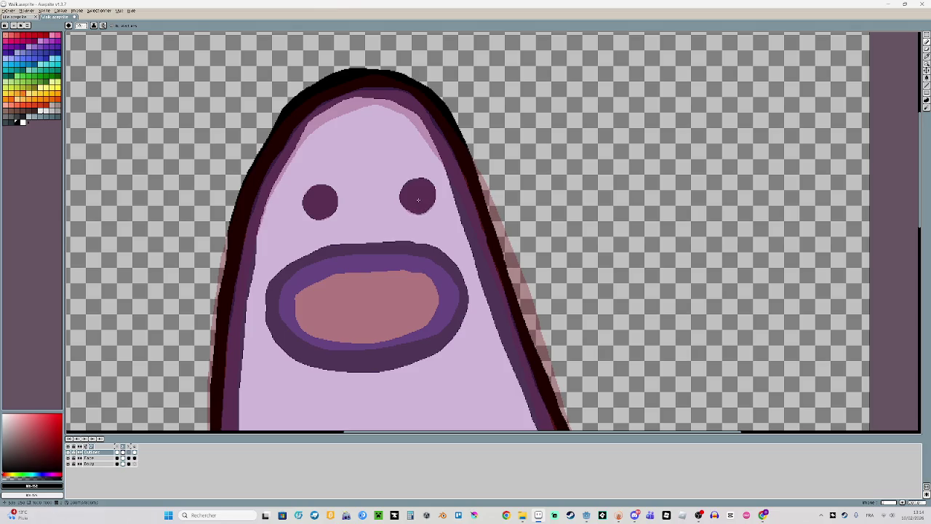
{"action": "scroll", "coordinate": [541, 282], "scroll_direction": "down", "scroll_amount": 1}
{"action": "scroll", "coordinate": [540, 282], "scroll_direction": "down", "scroll_amount": 2}
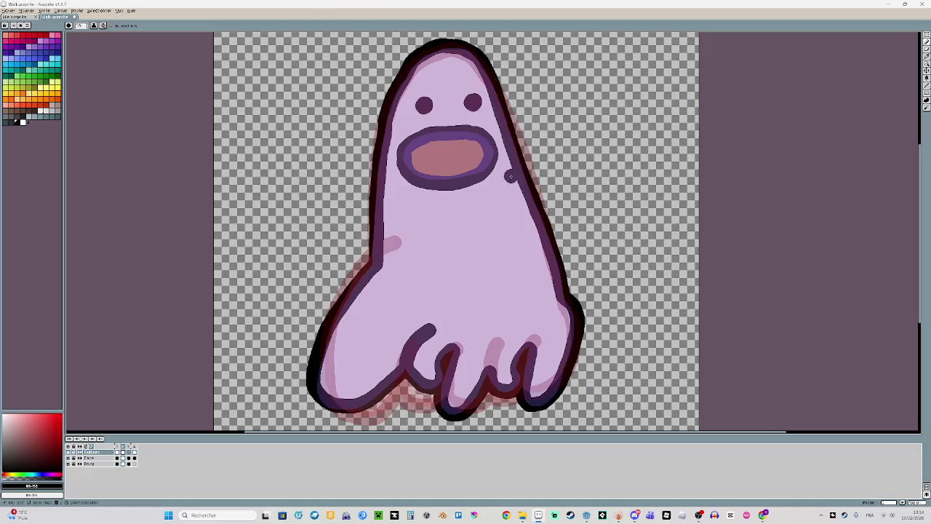
{"action": "scroll", "coordinate": [426, 282], "scroll_direction": "up", "scroll_amount": 3}
{"action": "scroll", "coordinate": [382, 255], "scroll_direction": "up", "scroll_amount": 1}
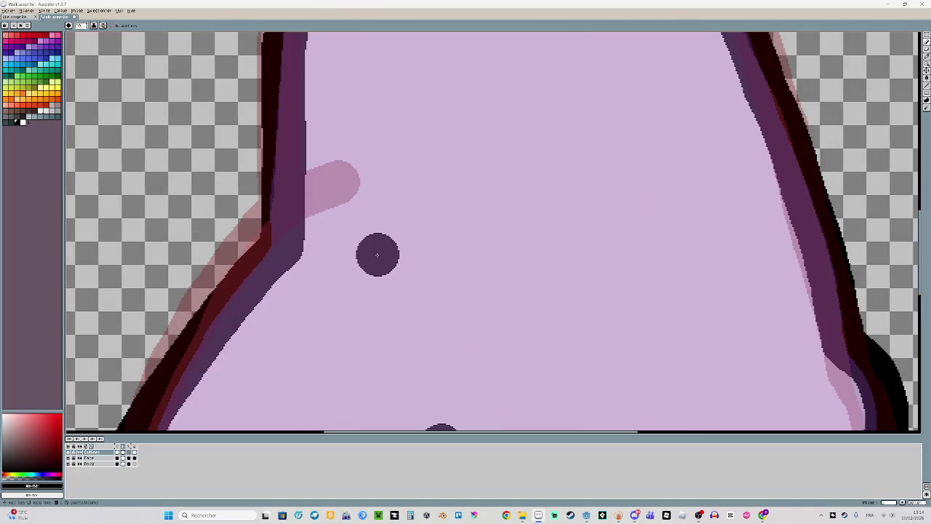
Trace the dark arm line over the faint guide on the upper left side
{"action": "left_click_drag", "start_coordinate": [287, 238], "coordinate": [342, 182]}
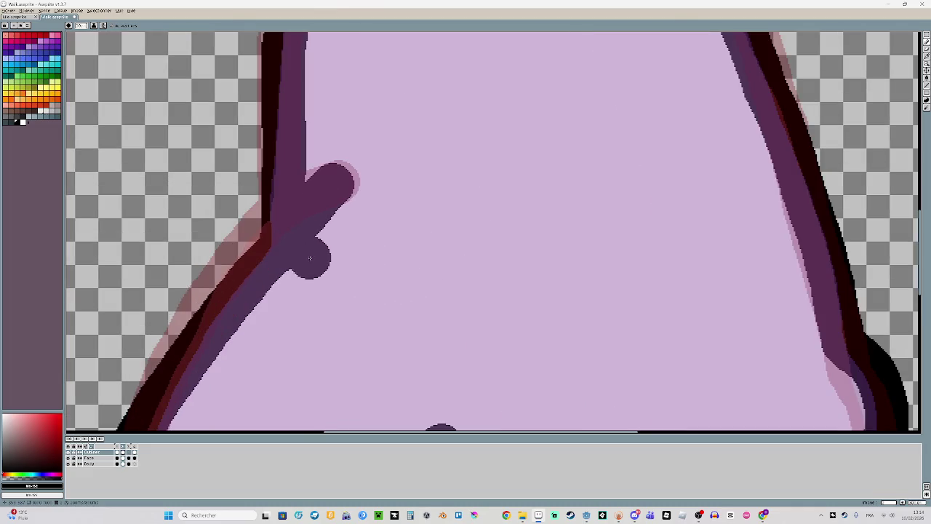
{"action": "scroll", "coordinate": [391, 282], "scroll_direction": "down", "scroll_amount": 1}
{"action": "scroll", "coordinate": [391, 282], "scroll_direction": "down", "scroll_amount": 1}
{"action": "scroll", "coordinate": [418, 288], "scroll_direction": "down", "scroll_amount": 1}
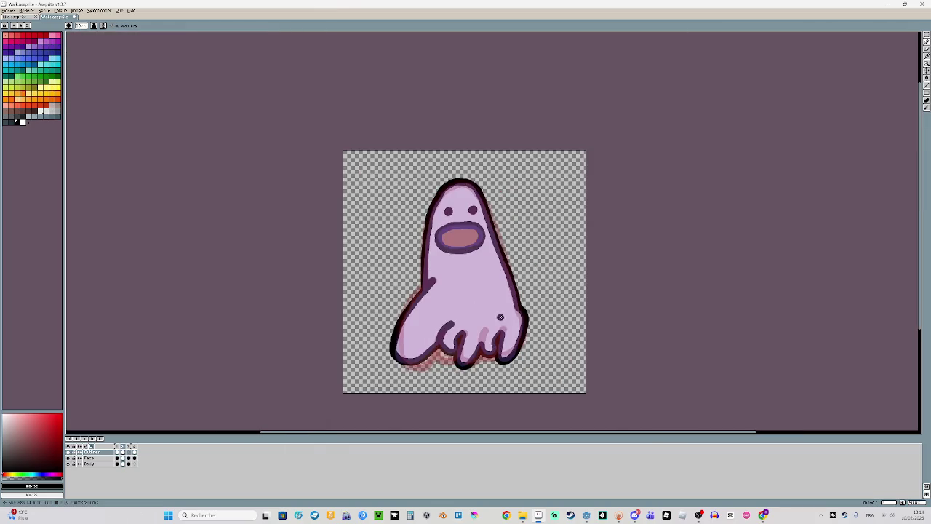
{"action": "scroll", "coordinate": [501, 318], "scroll_direction": "up", "scroll_amount": 1}
{"action": "left_click", "coordinate": [119, 451]}
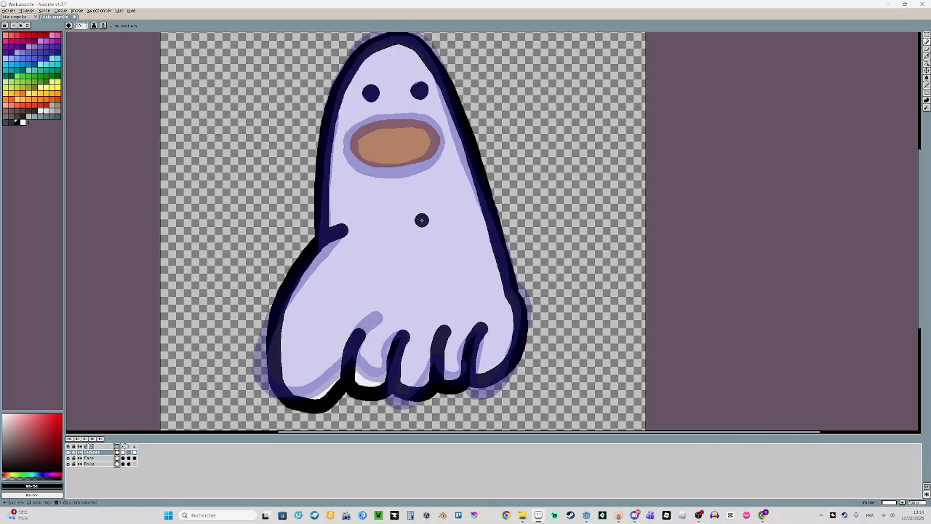
Turn off Onion Skin and draw a thick black scalloped outline along the toes
{"action": "scroll", "coordinate": [422, 219], "scroll_direction": "up", "scroll_amount": 1}
{"action": "scroll", "coordinate": [416, 219], "scroll_direction": "down", "scroll_amount": 1}
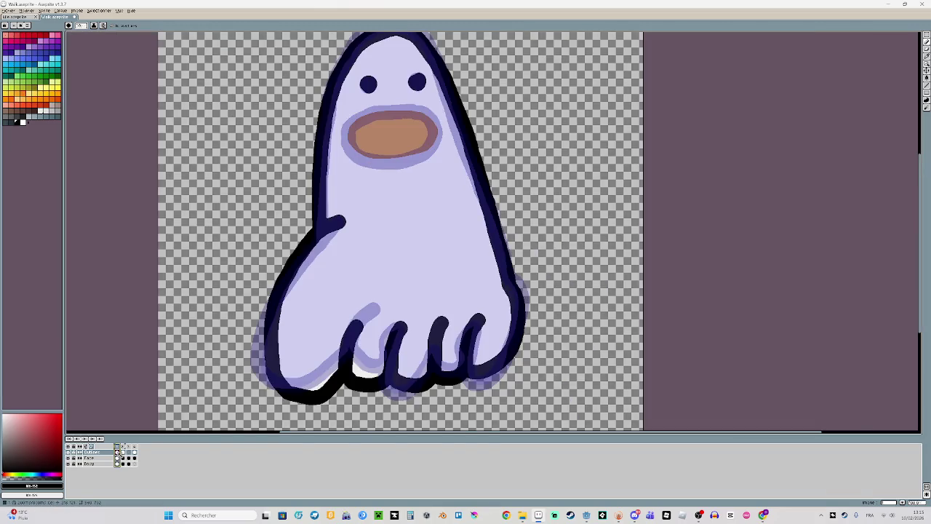
{"action": "scroll", "coordinate": [406, 326], "scroll_direction": "up", "scroll_amount": 2}
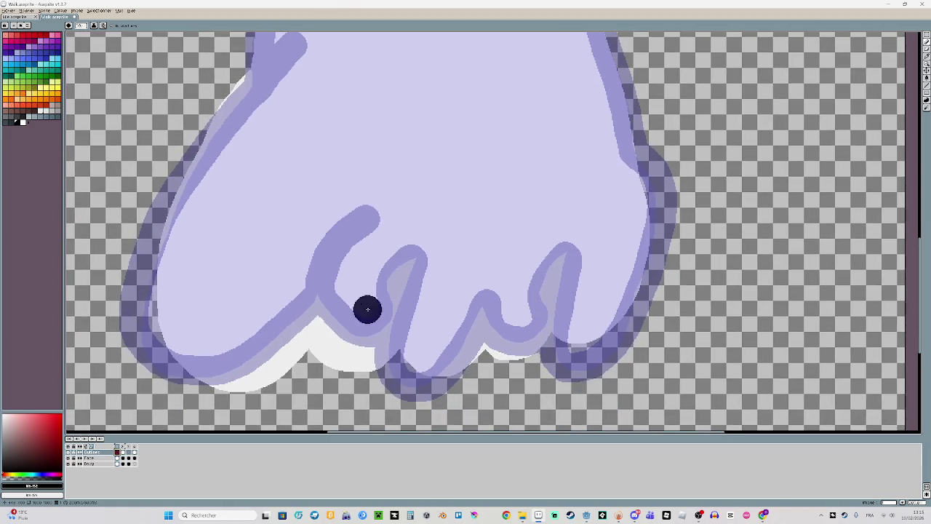
{"action": "key", "text": "F3"}
{"action": "mouse_move", "coordinate": [307, 345]}
{"action": "left_mouse_down"}
{"action": "mouse_move", "coordinate": [338, 365]}
{"action": "mouse_move", "coordinate": [384, 362]}
{"action": "mouse_move", "coordinate": [403, 340]}
{"action": "mouse_move", "coordinate": [423, 372]}
{"action": "mouse_move", "coordinate": [453, 371]}
{"action": "mouse_move", "coordinate": [483, 352]}
{"action": "mouse_move", "coordinate": [520, 356]}
{"action": "mouse_move", "coordinate": [553, 329]}
{"action": "left_mouse_up"}
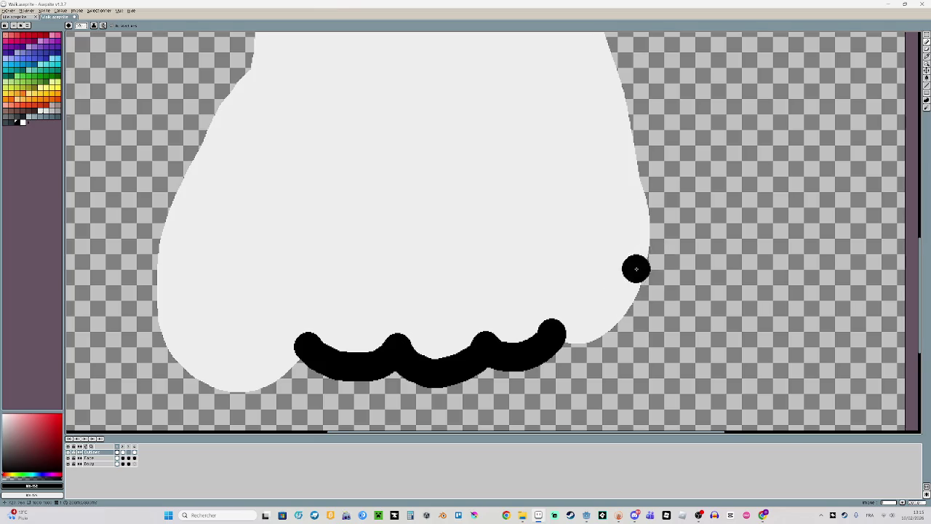
Extend the black outline curving up the foot's right edge
{"action": "scroll", "coordinate": [636, 270], "scroll_direction": "down", "scroll_amount": 2}
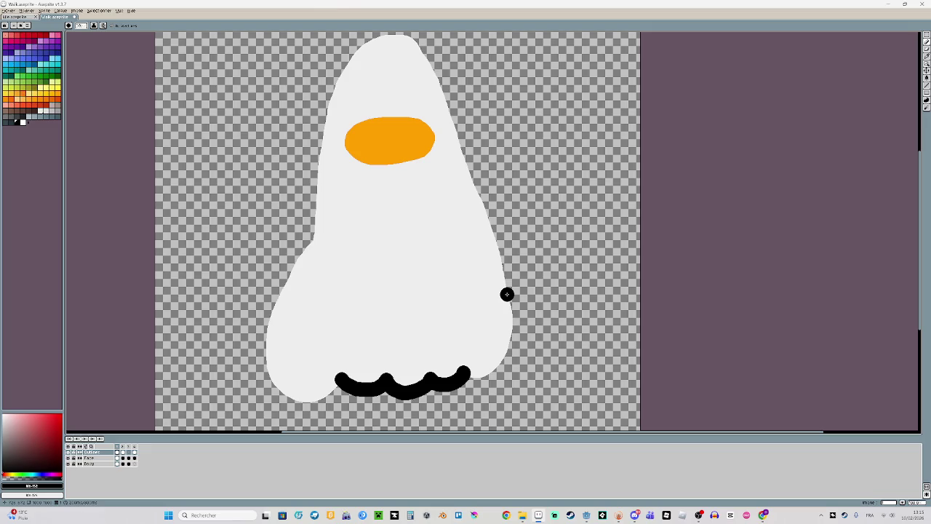
{"action": "scroll", "coordinate": [512, 312], "scroll_direction": "up", "scroll_amount": 3}
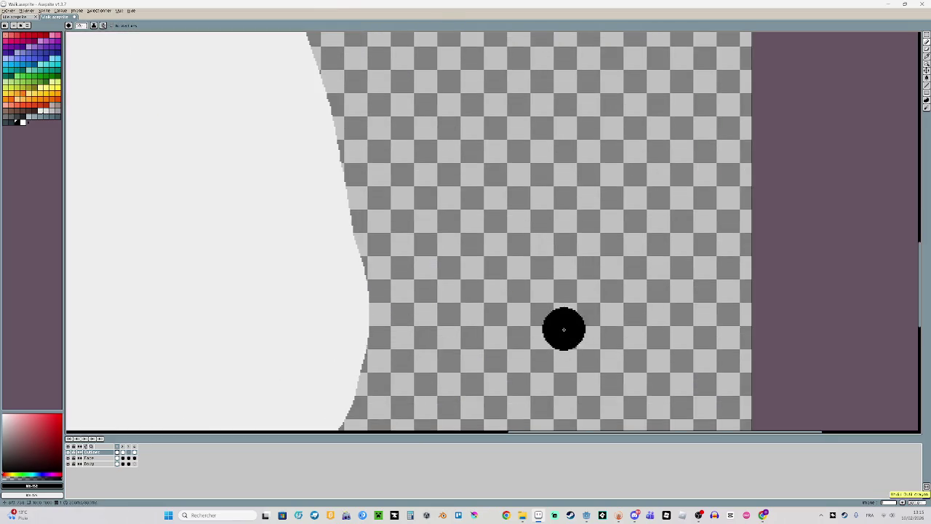
{"action": "mouse_move", "coordinate": [362, 139]}
{"action": "left_mouse_down"}
{"action": "mouse_move", "coordinate": [360, 311]}
{"action": "mouse_move", "coordinate": [322, 355]}
{"action": "mouse_move", "coordinate": [254, 372]}
{"action": "left_mouse_up"}
{"action": "scroll", "coordinate": [239, 367], "scroll_direction": "down", "scroll_amount": 2}
{"action": "scroll", "coordinate": [286, 129], "scroll_direction": "up", "scroll_amount": 1}
{"action": "scroll", "coordinate": [343, 316], "scroll_direction": "down", "scroll_amount": 2}
{"action": "scroll", "coordinate": [362, 204], "scroll_direction": "up", "scroll_amount": 1}
{"action": "left_click_drag", "start_coordinate": [361, 204], "coordinate": [391, 280]}
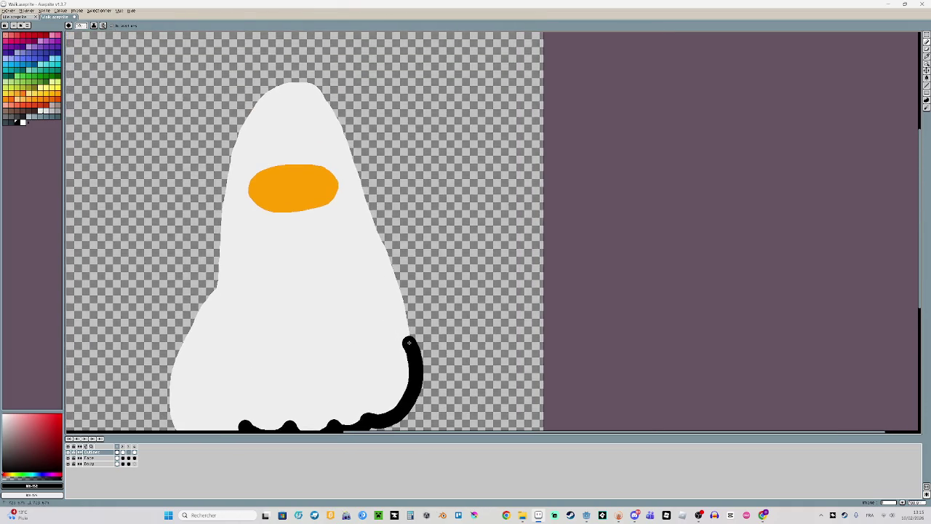
Draw navy outlines up the duck's right side, down its left edge and along the lower-left foot
{"action": "left_click_drag", "start_coordinate": [393, 283], "coordinate": [325, 95]}
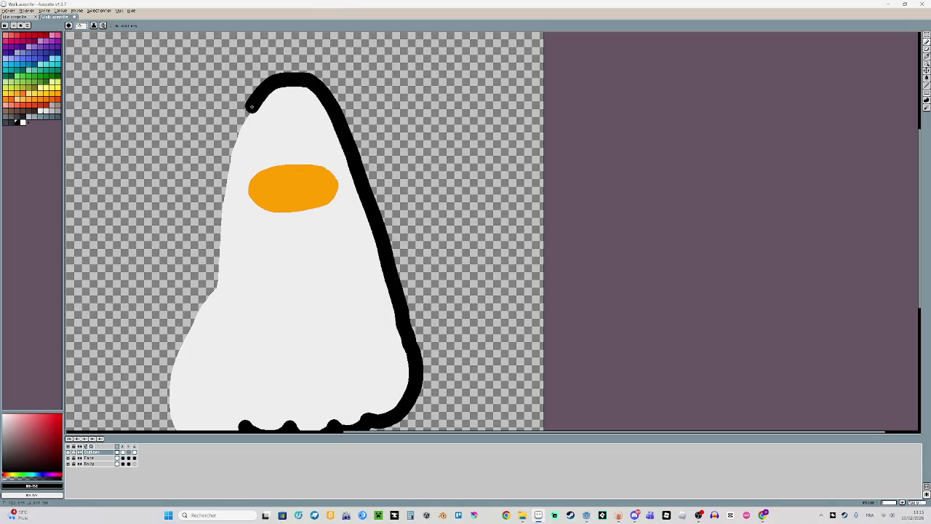
{"action": "left_click_drag", "start_coordinate": [230, 154], "coordinate": [221, 260]}
{"action": "scroll", "coordinate": [291, 233], "scroll_direction": "down", "scroll_amount": 3}
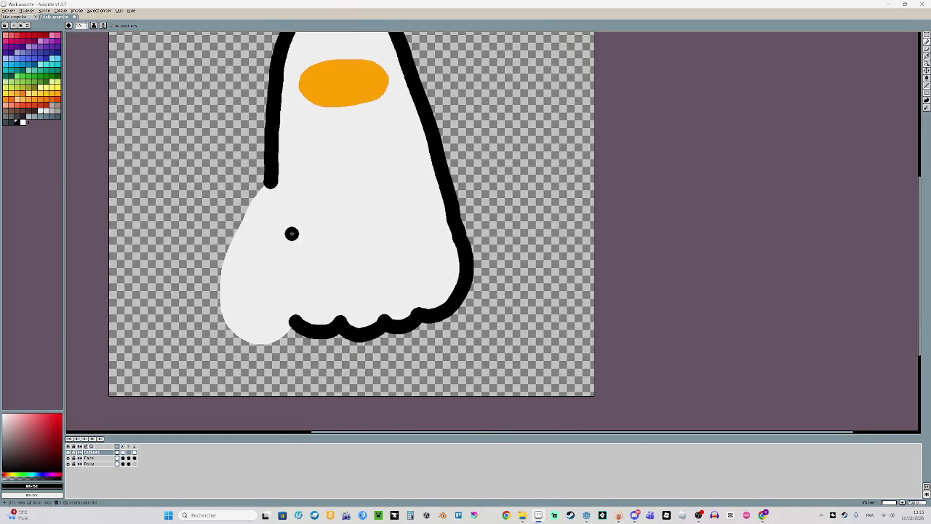
{"action": "scroll", "coordinate": [301, 327], "scroll_direction": "up", "scroll_amount": 2}
{"action": "mouse_move", "coordinate": [284, 336]}
{"action": "left_mouse_down"}
{"action": "mouse_move", "coordinate": [266, 355]}
{"action": "mouse_move", "coordinate": [193, 376]}
{"action": "mouse_move", "coordinate": [160, 343]}
{"action": "left_mouse_up"}
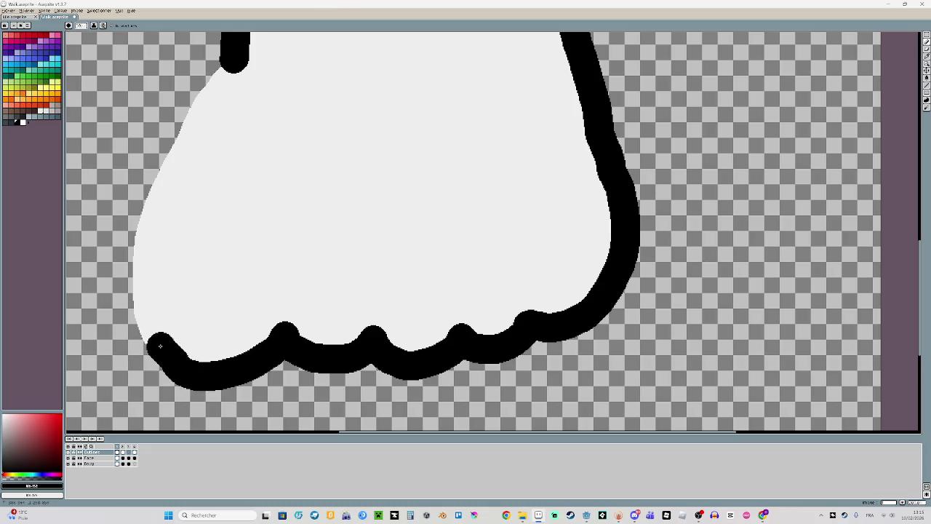
{"action": "key", "text": "ctrl+z"}
{"action": "mouse_move", "coordinate": [283, 335]}
{"action": "left_mouse_down"}
{"action": "mouse_move", "coordinate": [257, 361]}
{"action": "mouse_move", "coordinate": [197, 379]}
{"action": "mouse_move", "coordinate": [166, 374]}
{"action": "mouse_move", "coordinate": [134, 304]}
{"action": "mouse_move", "coordinate": [124, 224]}
{"action": "mouse_move", "coordinate": [210, 79]}
{"action": "mouse_move", "coordinate": [232, 64]}
{"action": "left_mouse_up"}
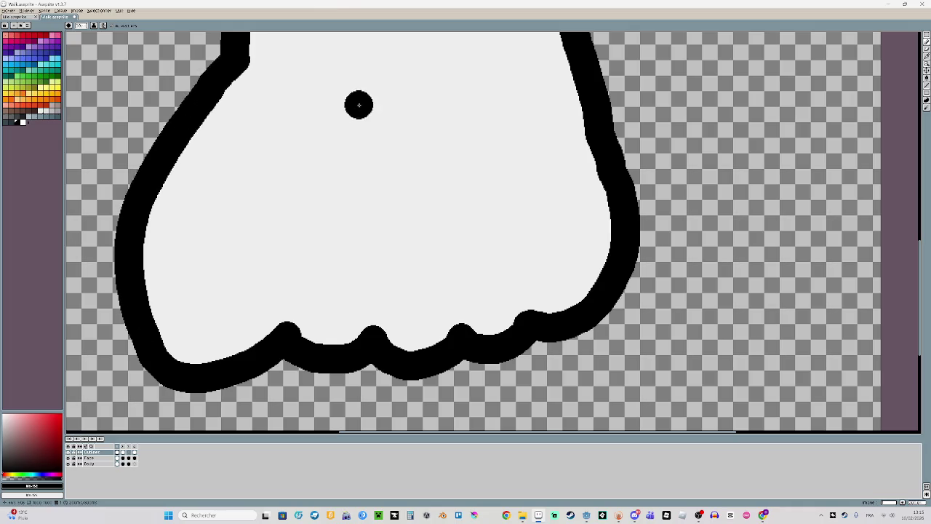
Repaint the arm's joint where it meets the navy outline
{"action": "scroll", "coordinate": [349, 175], "scroll_direction": "up", "scroll_amount": 1}
{"action": "left_click", "coordinate": [262, 167]}
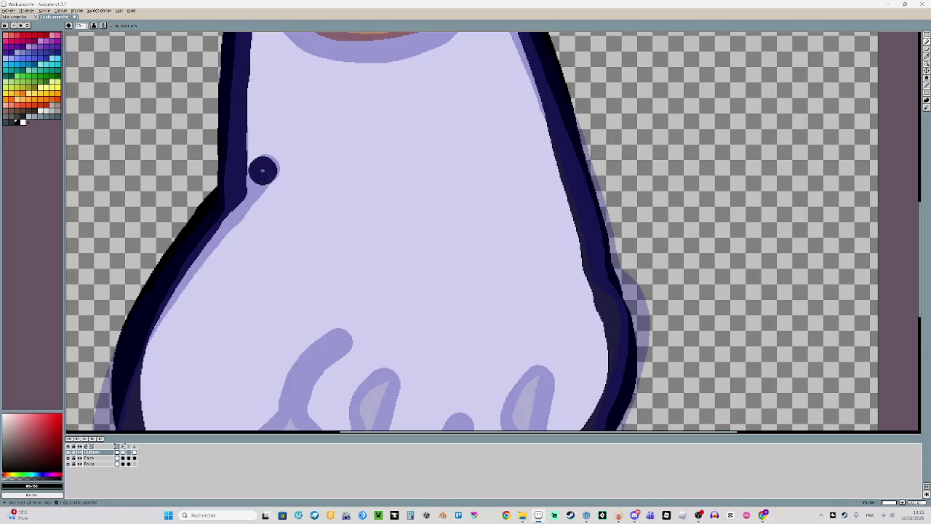
{"action": "key", "text": "ctrl+z"}
{"action": "left_click_drag", "start_coordinate": [246, 185], "coordinate": [257, 168]}
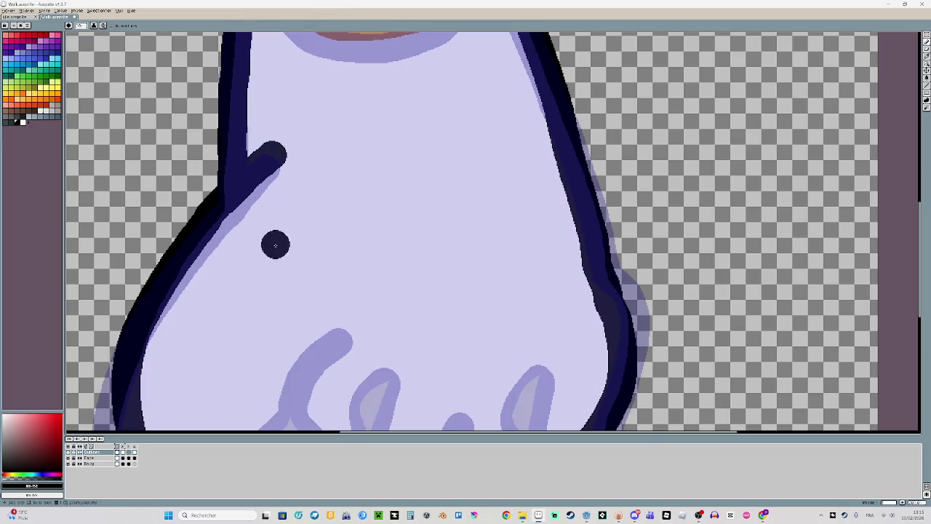
{"action": "scroll", "coordinate": [280, 219], "scroll_direction": "down", "scroll_amount": 3}
Draw navy outlines for each toe, including the rightmost, then view the whole foot
{"action": "left_click_drag", "start_coordinate": [292, 340], "coordinate": [334, 208]}
{"action": "left_click", "coordinate": [403, 358]}
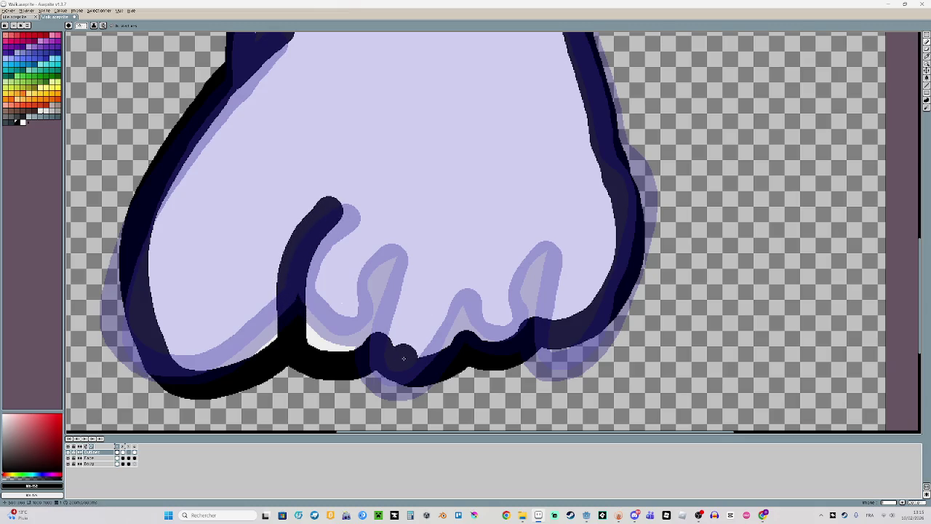
{"action": "mouse_move", "coordinate": [381, 352]}
{"action": "left_mouse_down"}
{"action": "mouse_move", "coordinate": [378, 313]}
{"action": "mouse_move", "coordinate": [411, 251]}
{"action": "left_mouse_up"}
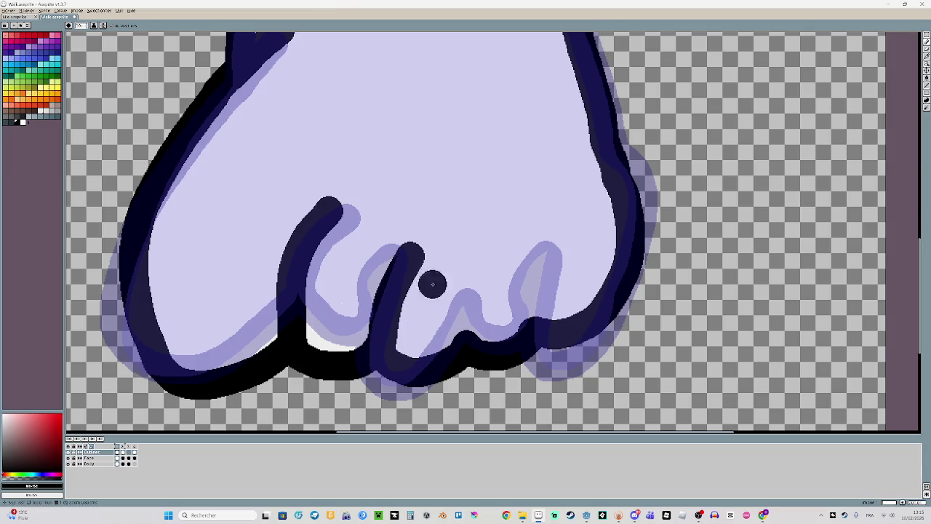
{"action": "mouse_move", "coordinate": [465, 342]}
{"action": "left_mouse_down"}
{"action": "mouse_move", "coordinate": [466, 297]}
{"action": "mouse_move", "coordinate": [484, 254]}
{"action": "mouse_move", "coordinate": [527, 324]}
{"action": "mouse_move", "coordinate": [553, 255]}
{"action": "mouse_move", "coordinate": [572, 276]}
{"action": "left_mouse_up"}
{"action": "scroll", "coordinate": [571, 276], "scroll_direction": "down", "scroll_amount": 2}
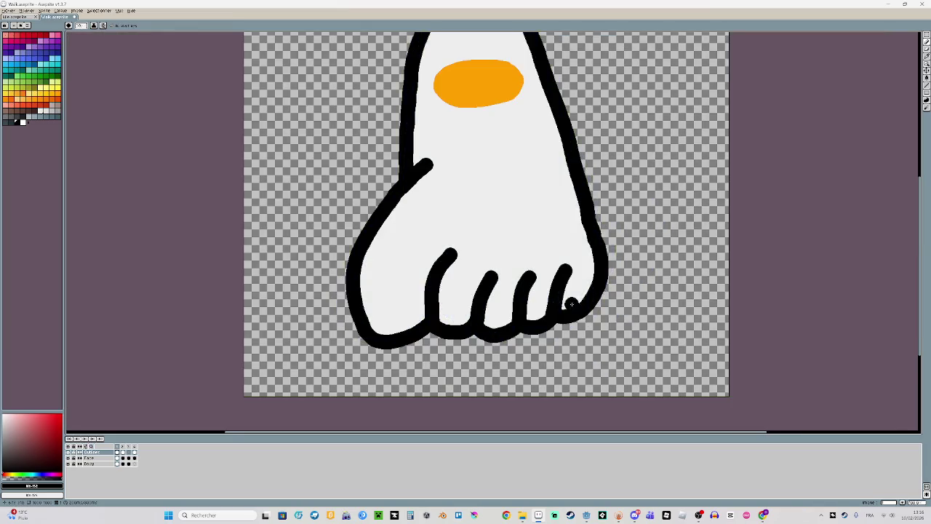
{"action": "scroll", "coordinate": [619, 249], "scroll_direction": "down", "scroll_amount": 2}
{"action": "left_click_drag", "start_coordinate": [620, 249], "coordinate": [401, 373]}
{"action": "scroll", "coordinate": [333, 284], "scroll_direction": "up", "scroll_amount": 2}
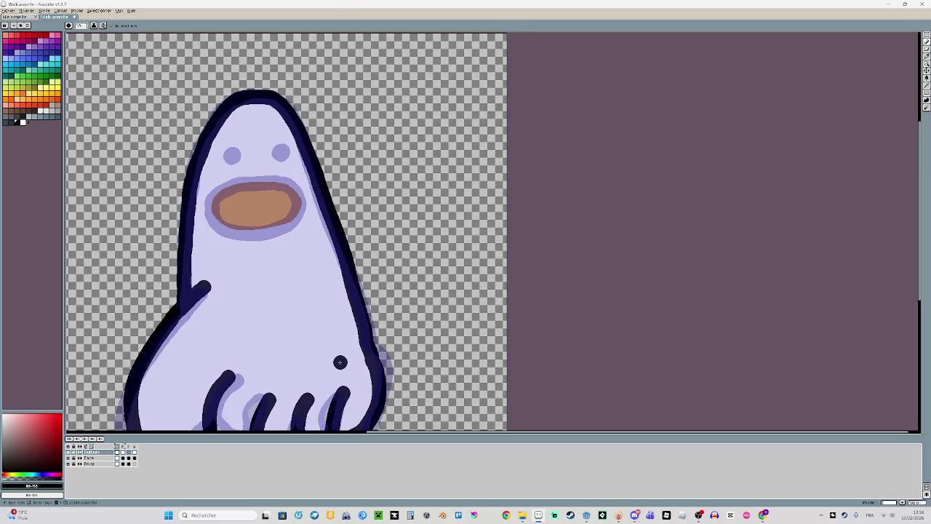
On the black-and-white frame, outline the left side of the beak in black
{"action": "scroll", "coordinate": [258, 193], "scroll_direction": "up", "scroll_amount": 2}
{"action": "key", "text": "Right"}
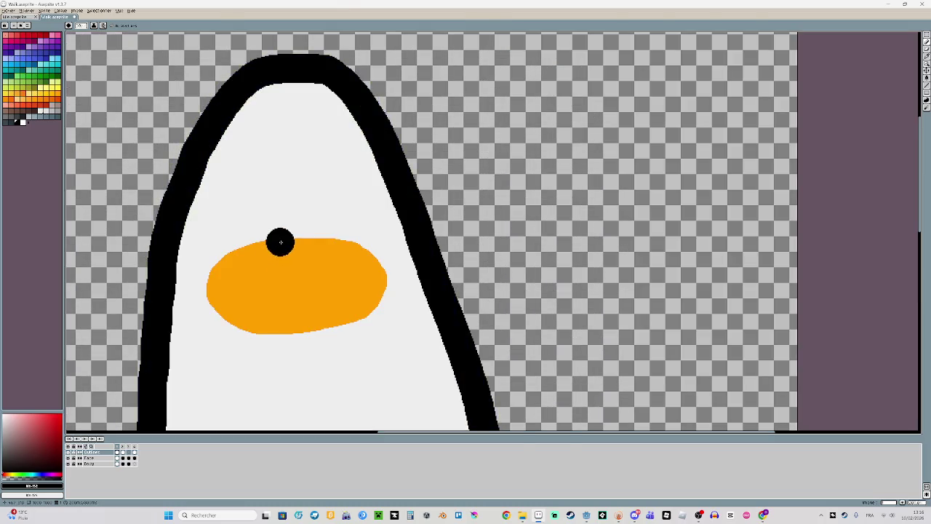
{"action": "mouse_move", "coordinate": [272, 238]}
{"action": "left_mouse_down"}
{"action": "mouse_move", "coordinate": [284, 335]}
{"action": "mouse_move", "coordinate": [345, 242]}
{"action": "mouse_move", "coordinate": [284, 237]}
{"action": "left_mouse_up"}
Paint both pupils dark navy on the lavender frame
{"action": "key", "text": "Left"}
{"action": "left_click", "coordinate": [249, 190]}
{"action": "left_click_drag", "start_coordinate": [249, 189], "coordinate": [255, 188]}
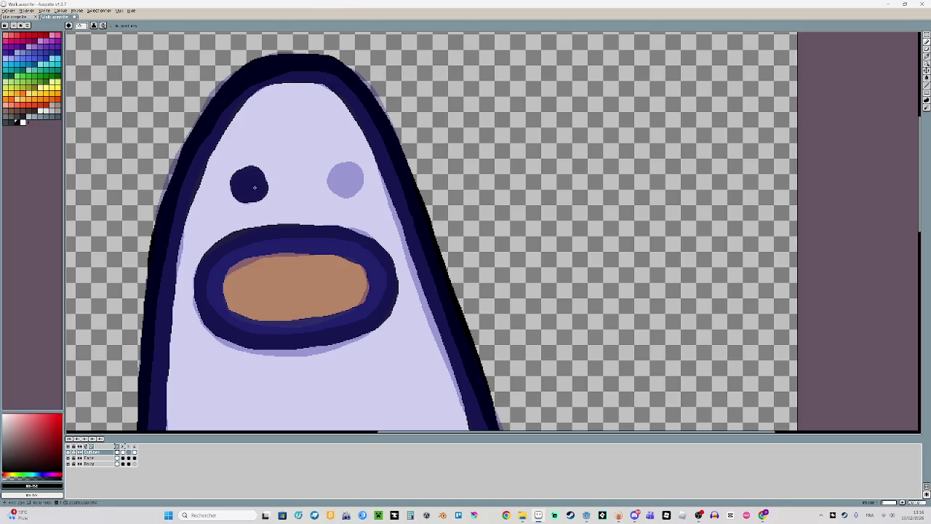
{"action": "left_click_drag", "start_coordinate": [342, 178], "coordinate": [346, 178]}
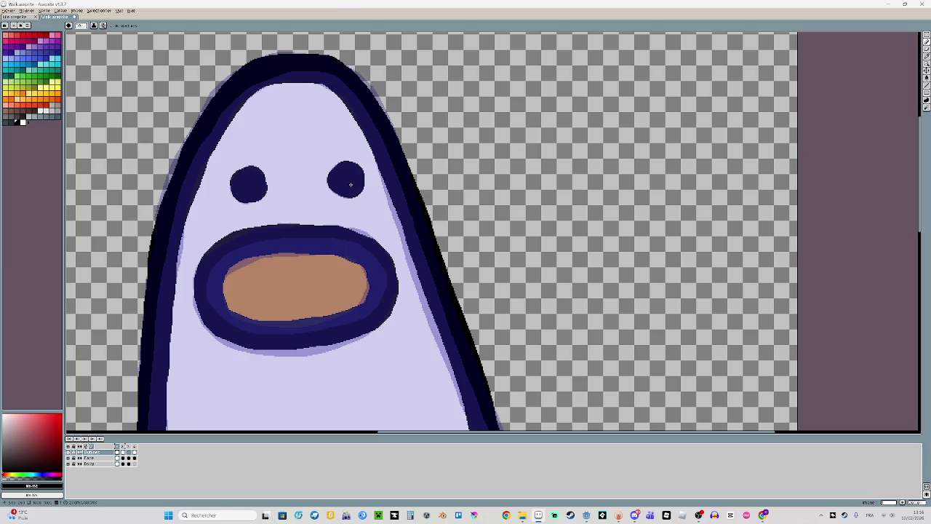
{"action": "left_click", "coordinate": [132, 453]}
{"action": "scroll", "coordinate": [174, 391], "scroll_direction": "down", "scroll_amount": 2}
{"action": "scroll", "coordinate": [220, 369], "scroll_direction": "down", "scroll_amount": 1}
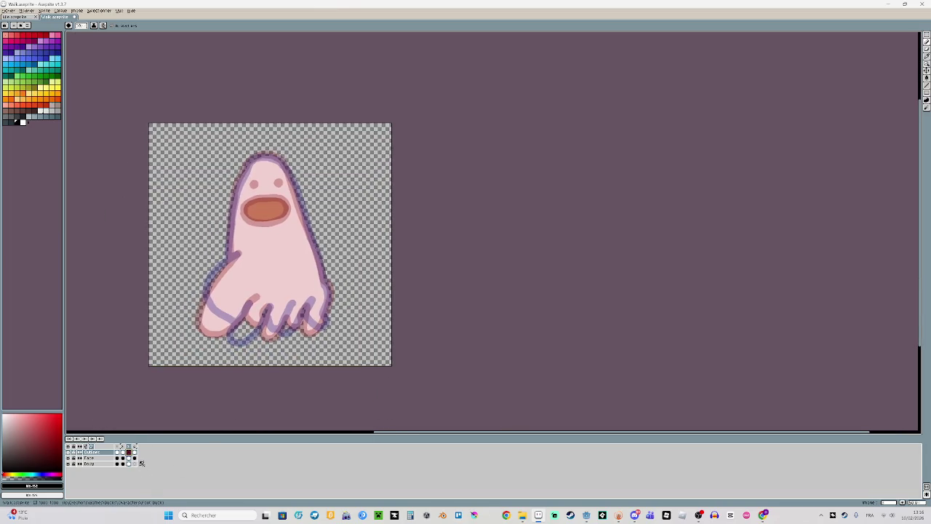
Compare the lavender, pink and black-outline frames, then show the mouth-only frame with onion skin
{"action": "left_click", "coordinate": [130, 464]}
{"action": "left_click", "coordinate": [130, 465]}
{"action": "left_click", "coordinate": [131, 466]}
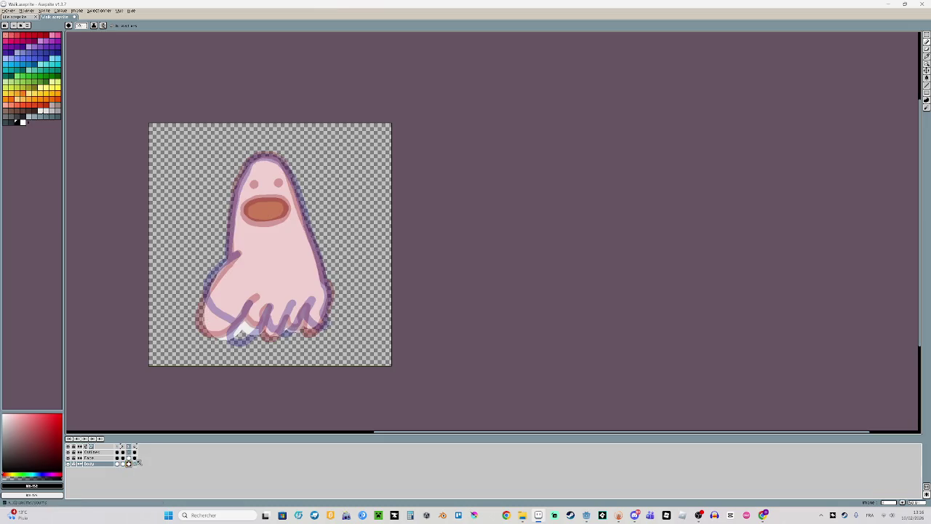
{"action": "scroll", "coordinate": [250, 319], "scroll_direction": "up", "scroll_amount": 2}
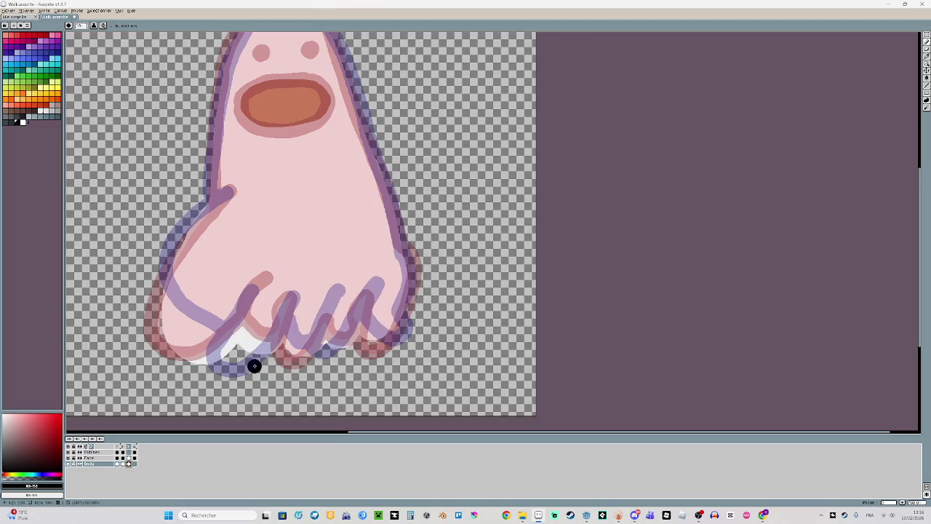
{"action": "left_click", "coordinate": [133, 464]}
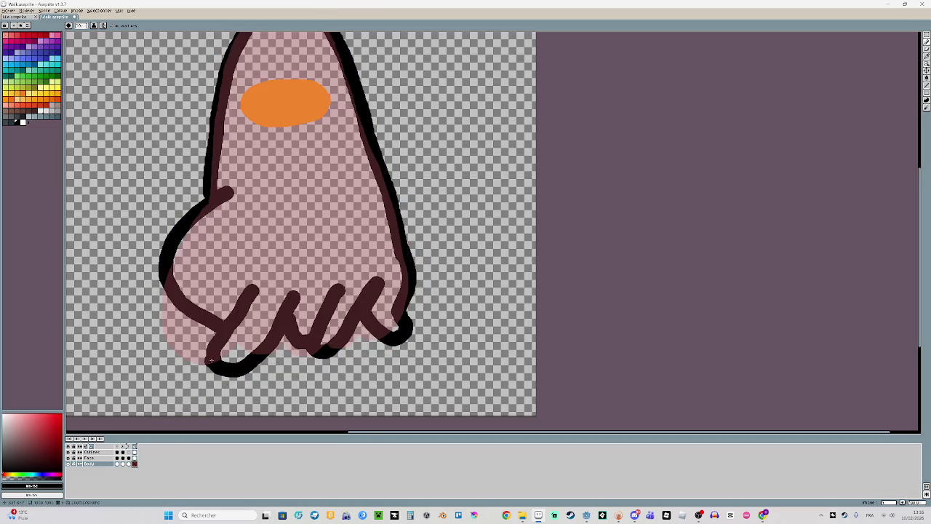
{"action": "scroll", "coordinate": [254, 318], "scroll_direction": "down", "scroll_amount": 2}
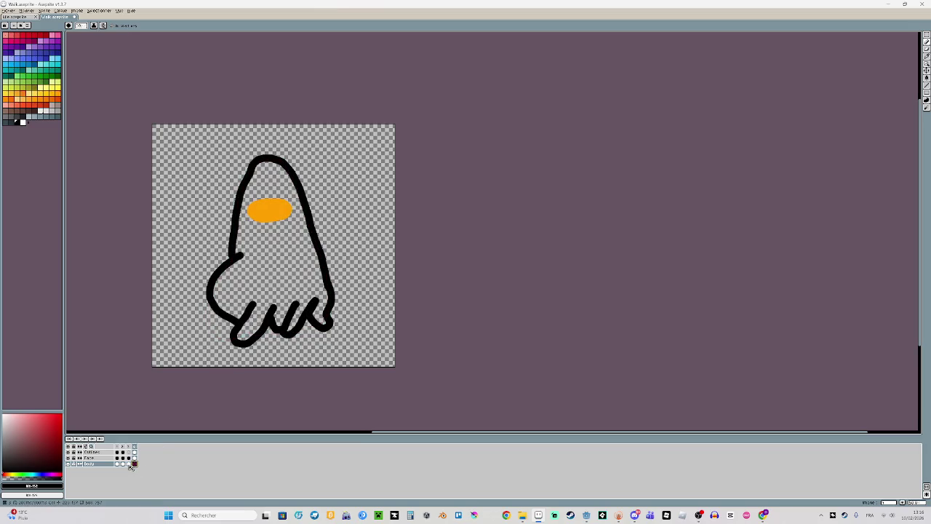
{"action": "left_click", "coordinate": [128, 458]}
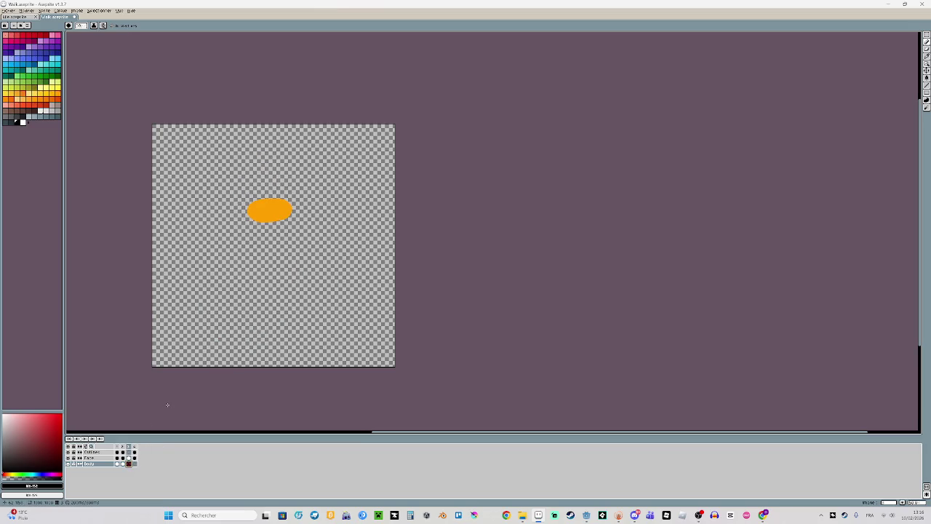
{"action": "key", "text": "F3"}
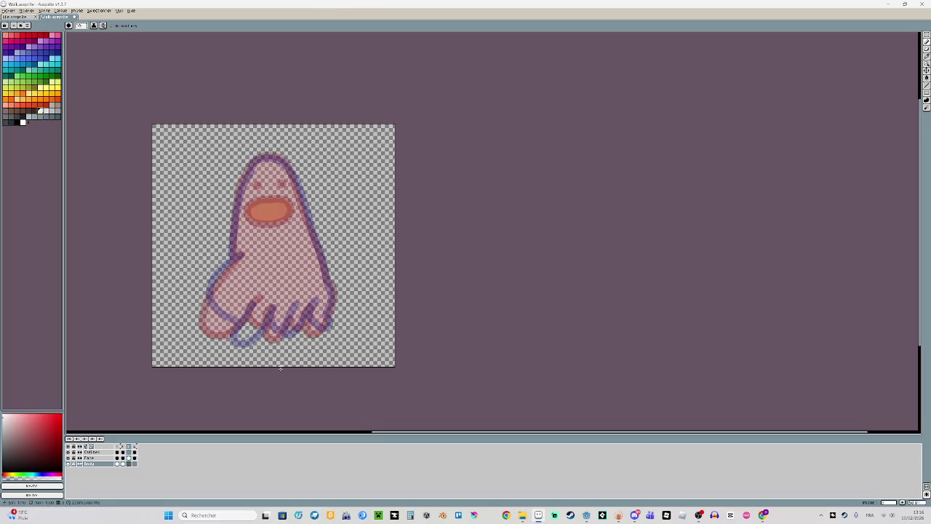
Check the black-outline frame for reference, then trace the arm outline in a light colour
{"action": "scroll", "coordinate": [274, 364], "scroll_direction": "up", "scroll_amount": 1}
{"action": "scroll", "coordinate": [255, 328], "scroll_direction": "up", "scroll_amount": 1}
{"action": "scroll", "coordinate": [257, 230], "scroll_direction": "down", "scroll_amount": 1}
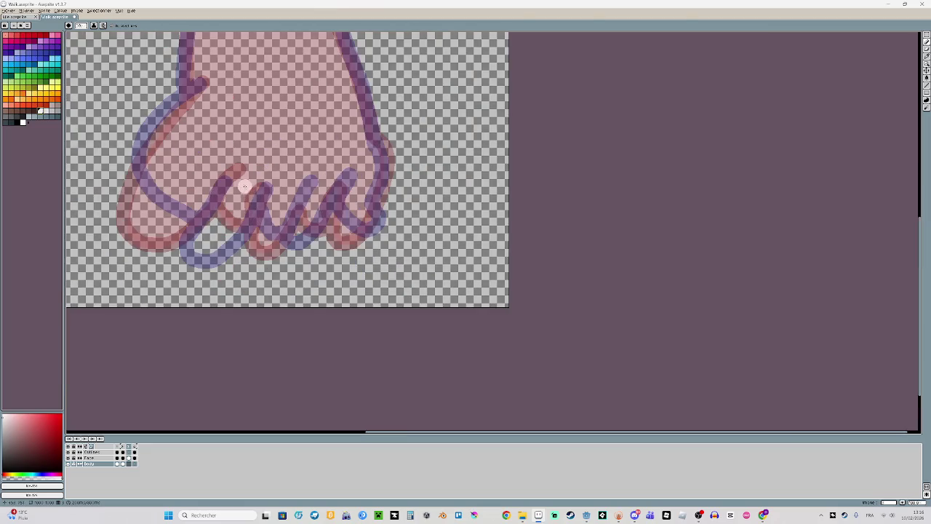
{"action": "left_click", "coordinate": [134, 450]}
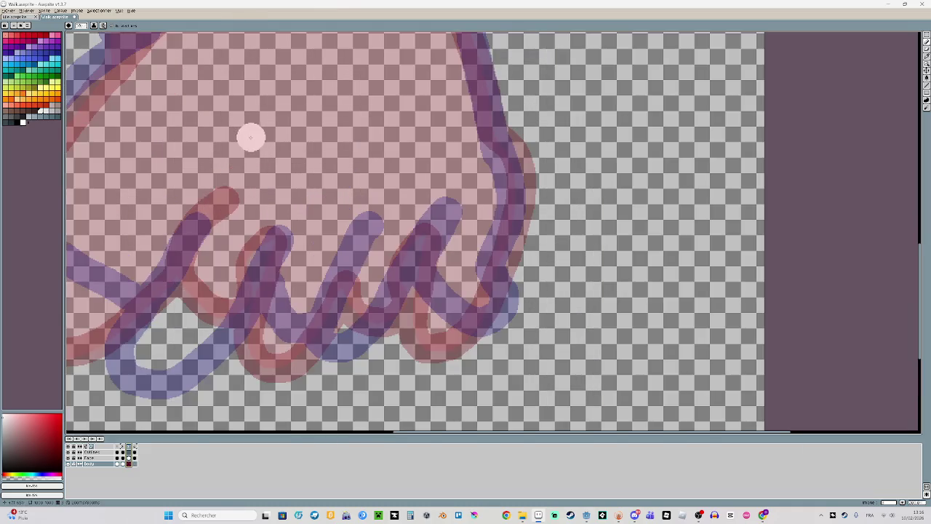
{"action": "scroll", "coordinate": [250, 138], "scroll_direction": "up", "scroll_amount": 2}
{"action": "mouse_move", "coordinate": [266, 249]}
{"action": "left_mouse_down"}
{"action": "mouse_move", "coordinate": [284, 223]}
{"action": "mouse_move", "coordinate": [357, 218]}
{"action": "left_mouse_up"}
{"action": "scroll", "coordinate": [231, 260], "scroll_direction": "down", "scroll_amount": 2}
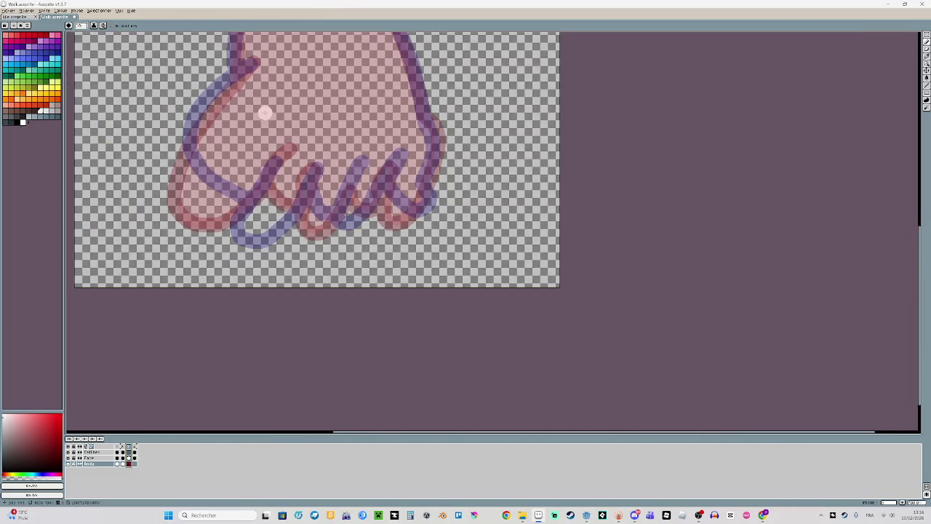
{"action": "left_click_drag", "start_coordinate": [343, 117], "coordinate": [289, 152]}
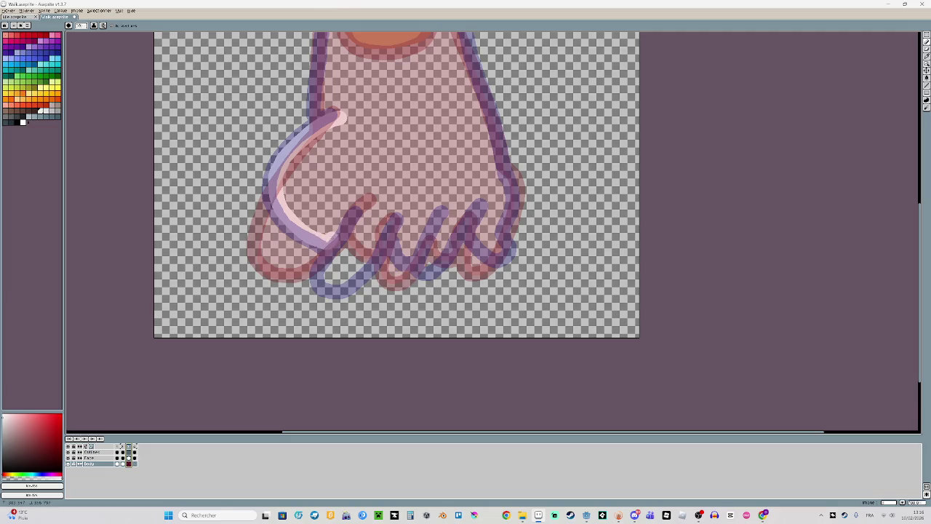
{"action": "scroll", "coordinate": [451, 234], "scroll_direction": "up", "scroll_amount": 2}
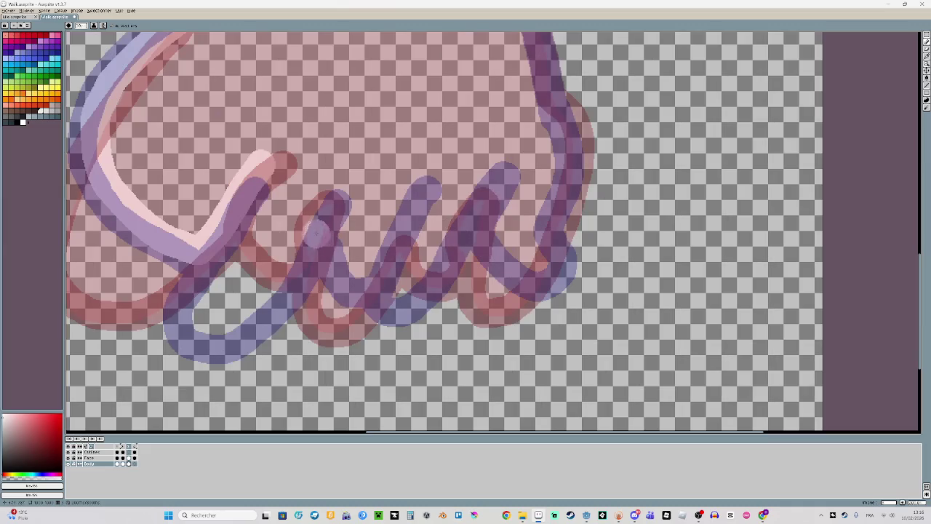
{"action": "mouse_move", "coordinate": [275, 191]}
{"action": "left_mouse_down"}
{"action": "mouse_move", "coordinate": [210, 272]}
{"action": "mouse_move", "coordinate": [195, 320]}
{"action": "mouse_move", "coordinate": [212, 339]}
{"action": "mouse_move", "coordinate": [246, 329]}
{"action": "mouse_move", "coordinate": [295, 280]}
{"action": "mouse_move", "coordinate": [397, 109]}
{"action": "mouse_move", "coordinate": [274, 153]}
{"action": "left_mouse_up"}
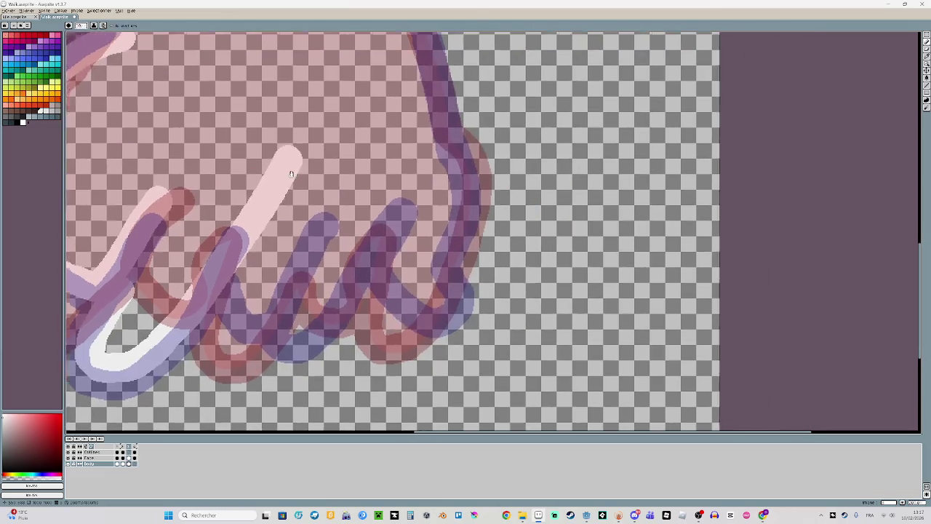
Trace the toe loops down to the foot bottom over the purple onion-skin guides
{"action": "mouse_move", "coordinate": [223, 264]}
{"action": "left_mouse_down"}
{"action": "mouse_move", "coordinate": [215, 291]}
{"action": "mouse_move", "coordinate": [230, 313]}
{"action": "mouse_move", "coordinate": [247, 314]}
{"action": "mouse_move", "coordinate": [378, 102]}
{"action": "mouse_move", "coordinate": [309, 94]}
{"action": "left_mouse_up"}
{"action": "left_click", "coordinate": [252, 235]}
{"action": "mouse_move", "coordinate": [252, 235]}
{"action": "left_mouse_down"}
{"action": "mouse_move", "coordinate": [209, 332]}
{"action": "mouse_move", "coordinate": [333, 188]}
{"action": "left_mouse_up"}
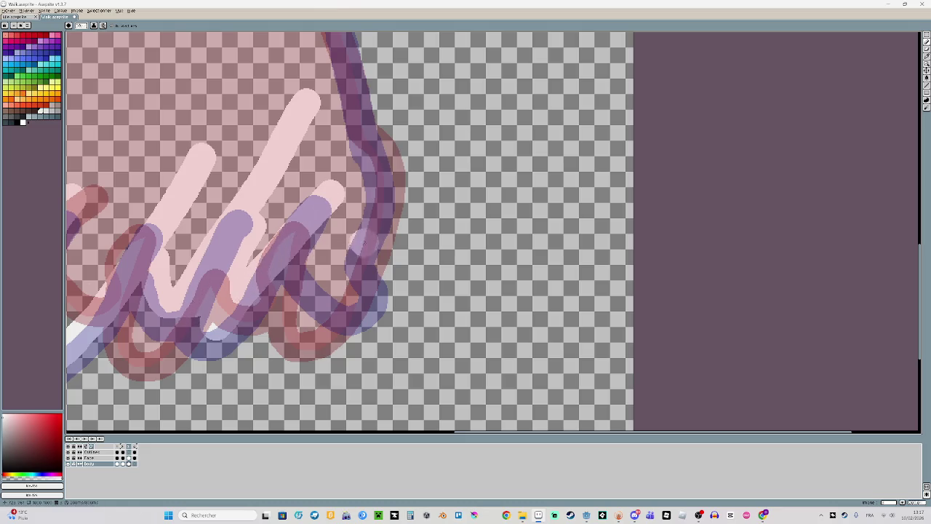
{"action": "mouse_move", "coordinate": [328, 212]}
{"action": "left_mouse_down"}
{"action": "mouse_move", "coordinate": [313, 236]}
{"action": "mouse_move", "coordinate": [324, 291]}
{"action": "mouse_move", "coordinate": [342, 306]}
{"action": "mouse_move", "coordinate": [361, 301]}
{"action": "mouse_move", "coordinate": [348, 272]}
{"action": "mouse_move", "coordinate": [356, 162]}
{"action": "mouse_move", "coordinate": [319, 108]}
{"action": "left_mouse_up"}
{"action": "scroll", "coordinate": [391, 137], "scroll_direction": "down", "scroll_amount": 2}
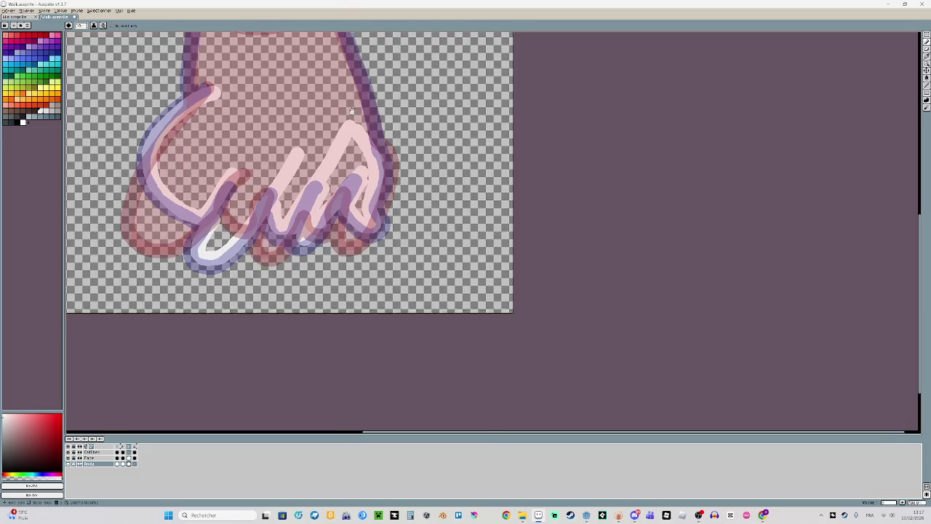
{"action": "scroll", "coordinate": [213, 275], "scroll_direction": "up", "scroll_amount": 2}
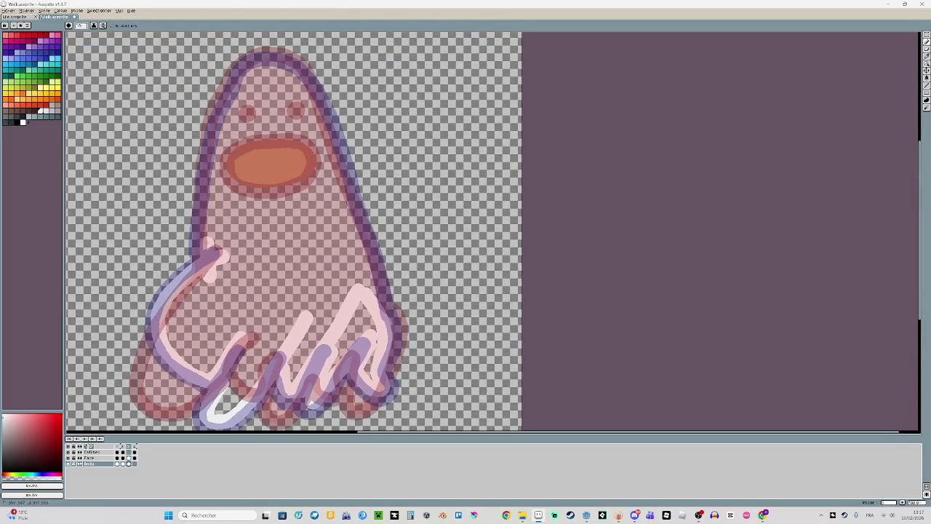
Trace the ghost's right edge downward after undoing two bad left-side strokes
{"action": "left_click_drag", "start_coordinate": [209, 207], "coordinate": [231, 98]}
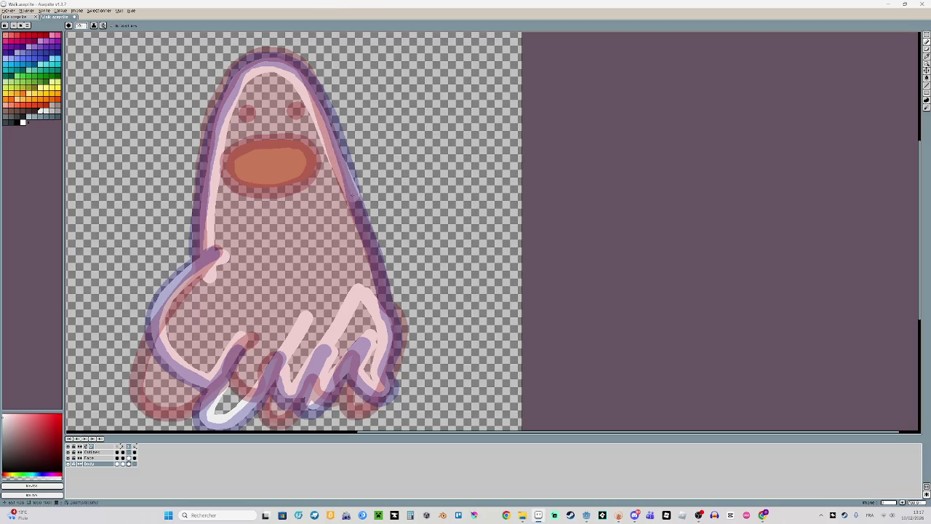
{"action": "key", "text": "ctrl+z"}
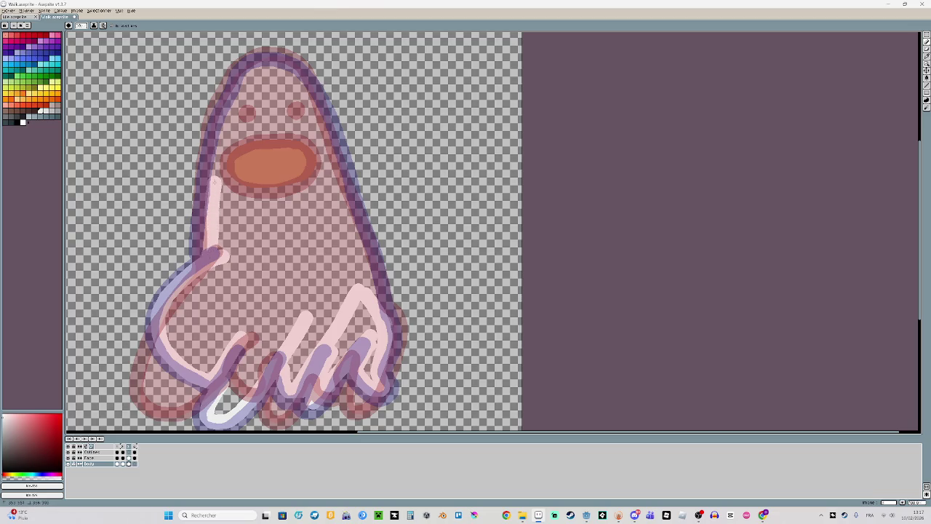
{"action": "key", "text": "ctrl+z"}
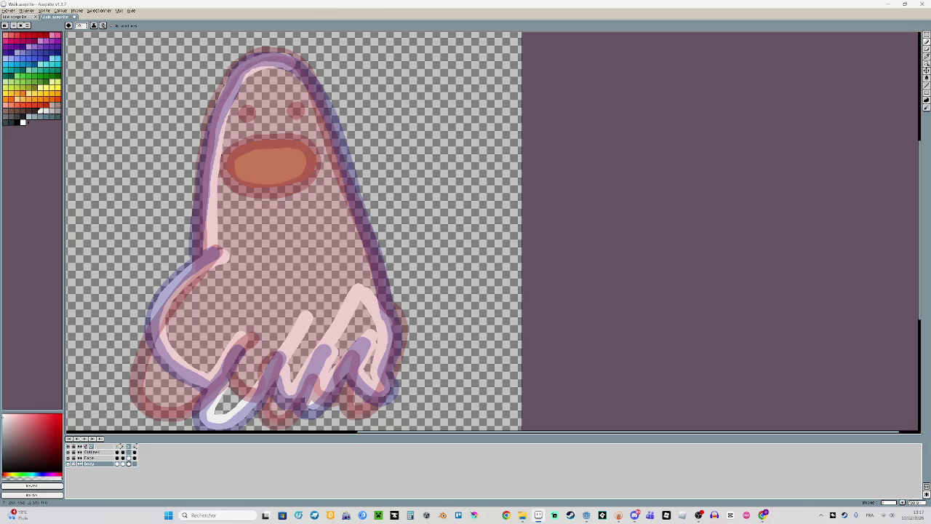
{"action": "left_click_drag", "start_coordinate": [314, 126], "coordinate": [353, 200]}
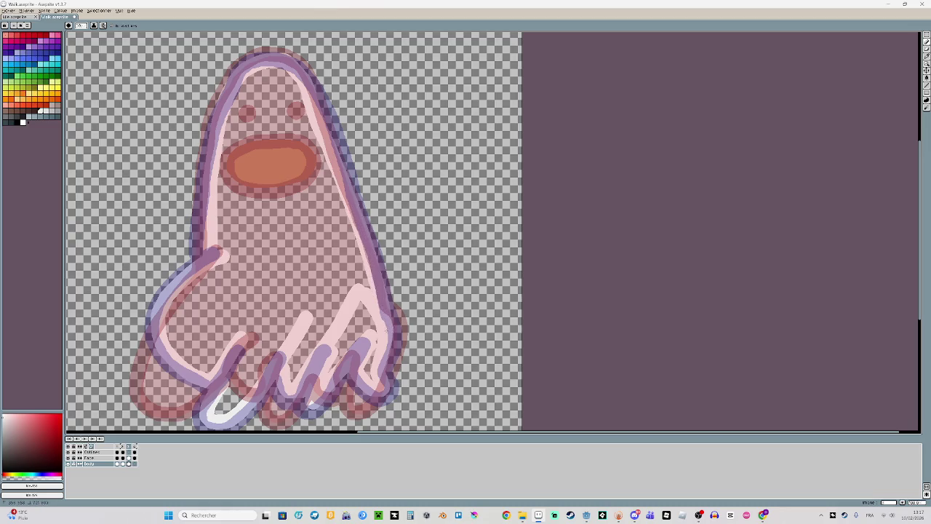
{"action": "scroll", "coordinate": [417, 350], "scroll_direction": "up", "scroll_amount": 2}
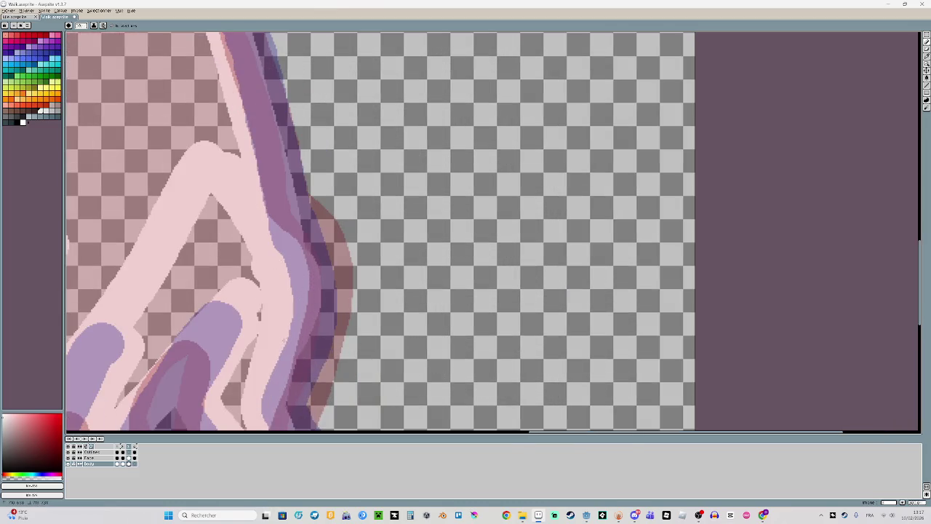
{"action": "scroll", "coordinate": [350, 297], "scroll_direction": "down", "scroll_amount": 1}
{"action": "scroll", "coordinate": [356, 318], "scroll_direction": "down", "scroll_amount": 1}
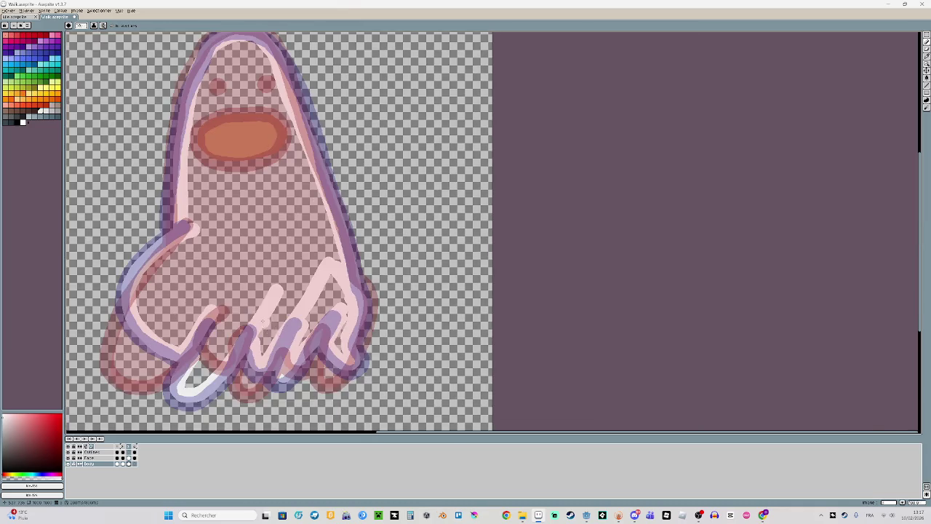
{"action": "scroll", "coordinate": [262, 318], "scroll_direction": "down", "scroll_amount": 1}
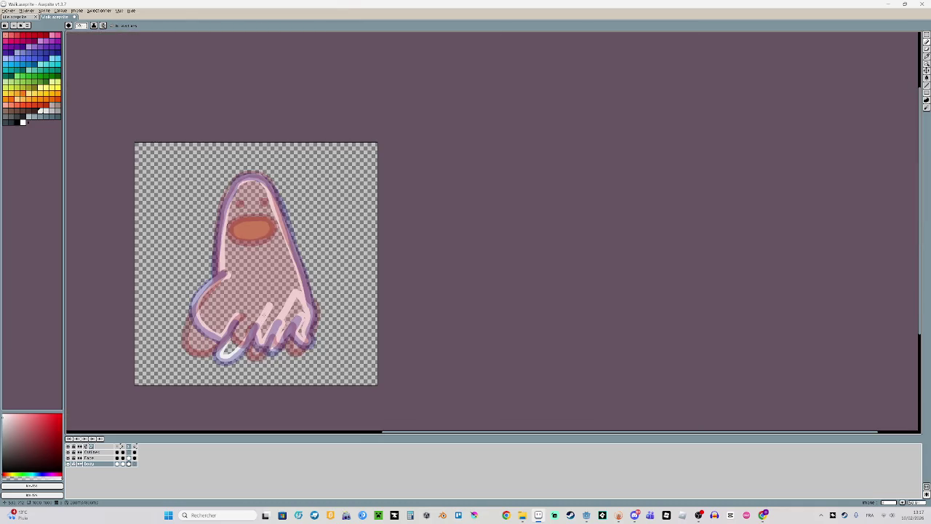
Hide the onion-skin ghosts and fill the ghost's interior with white
{"action": "key", "text": "F3"}
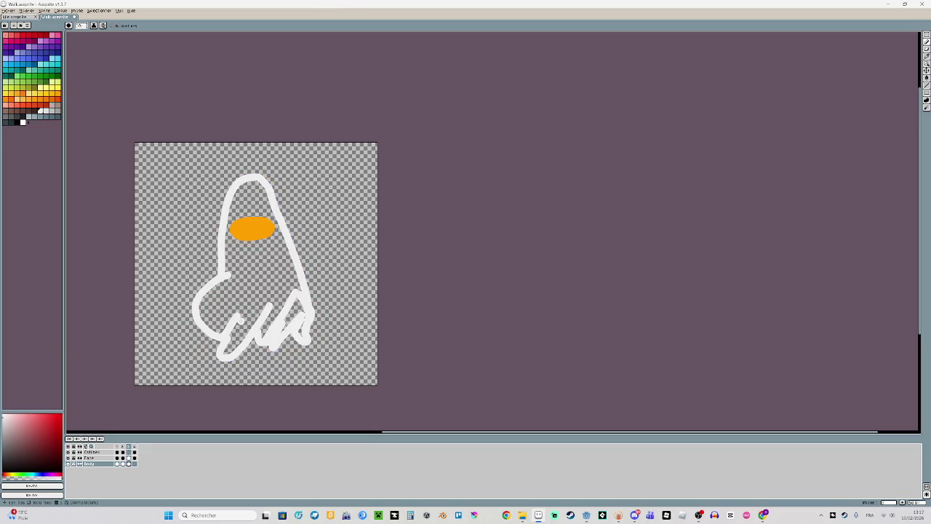
{"action": "key", "text": "g"}
{"action": "left_click", "coordinate": [272, 296]}
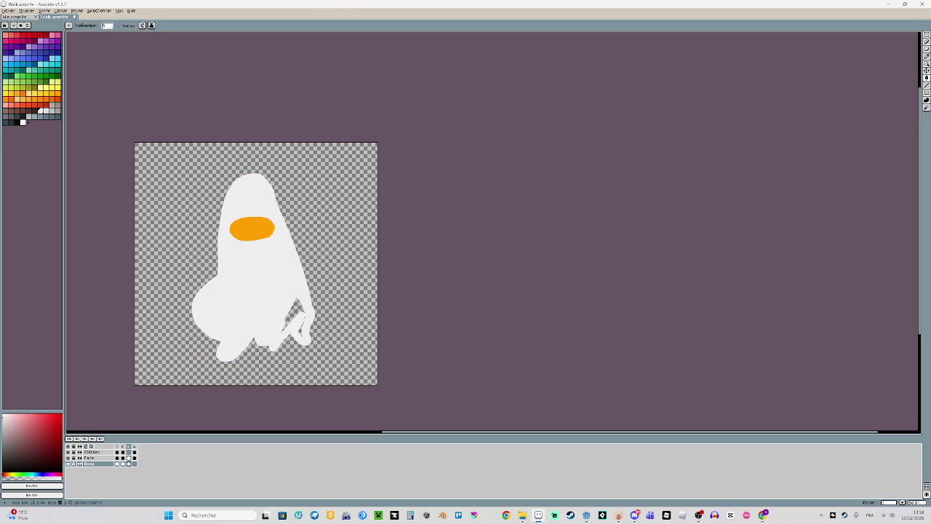
{"action": "scroll", "coordinate": [300, 329], "scroll_direction": "up", "scroll_amount": 3}
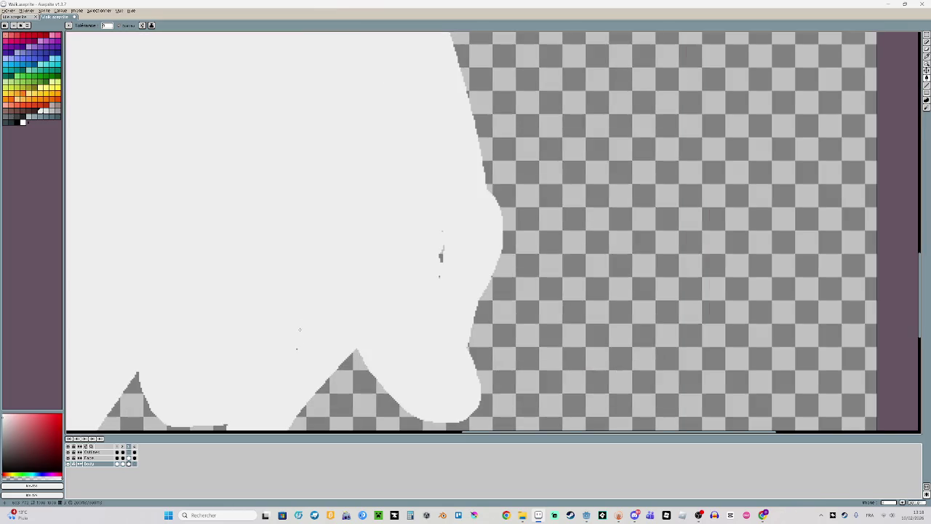
Brush white over the small gap near the body's bottom edge
{"action": "key", "text": "b"}
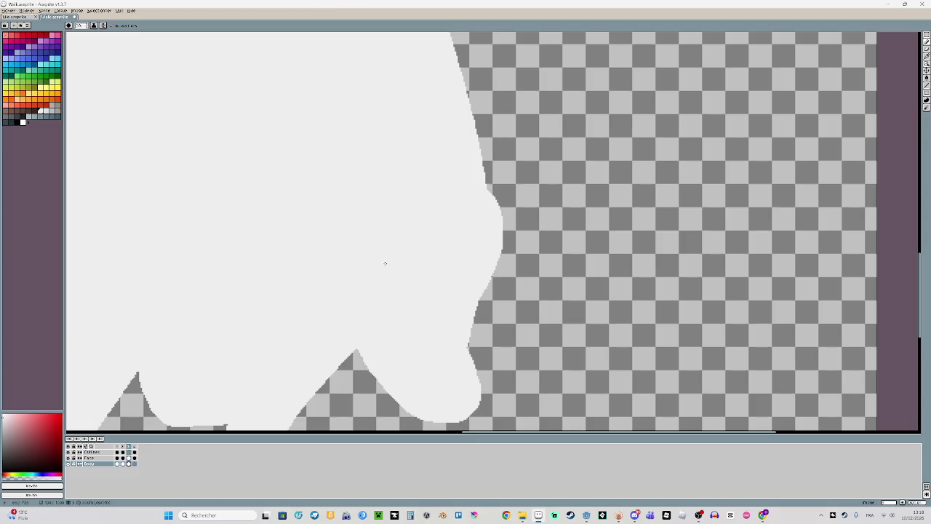
{"action": "scroll", "coordinate": [385, 263], "scroll_direction": "down", "scroll_amount": 1}
{"action": "left_click", "coordinate": [414, 321]}
{"action": "scroll", "coordinate": [354, 297], "scroll_direction": "down", "scroll_amount": 3}
{"action": "scroll", "coordinate": [354, 297], "scroll_direction": "up", "scroll_amount": 2}
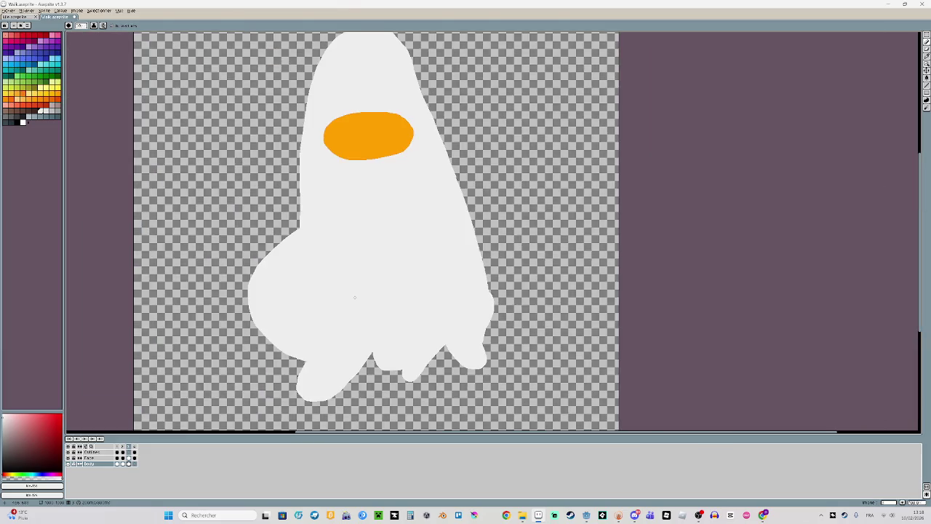
{"action": "scroll", "coordinate": [317, 346], "scroll_direction": "down", "scroll_amount": 1}
{"action": "scroll", "coordinate": [326, 323], "scroll_direction": "up", "scroll_amount": 1}
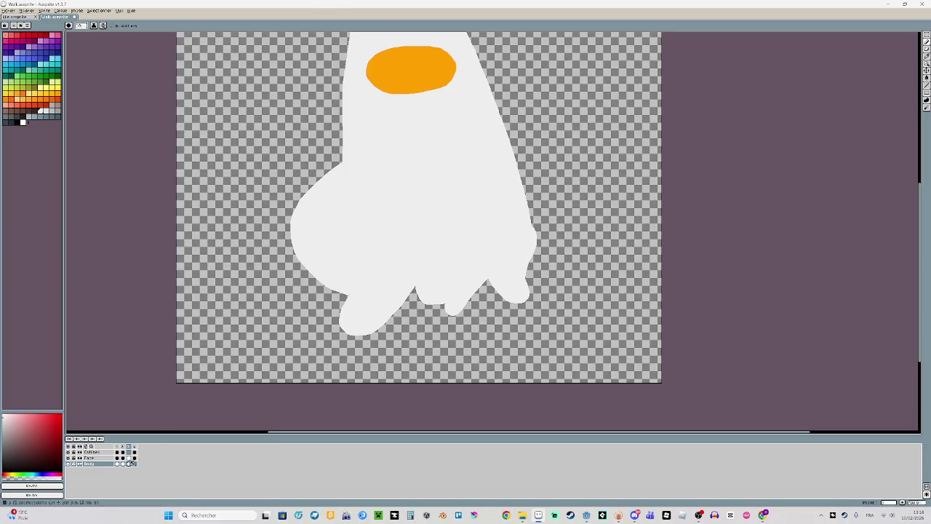
{"action": "left_click", "coordinate": [135, 453]}
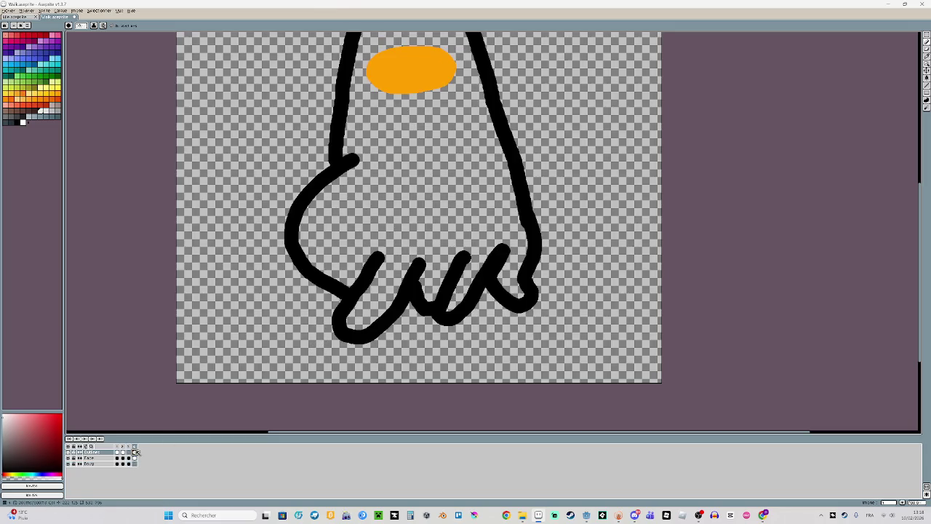
Pick black and make the Outlines layer active, with the white body and orange face visible
{"action": "left_click", "coordinate": [135, 453]}
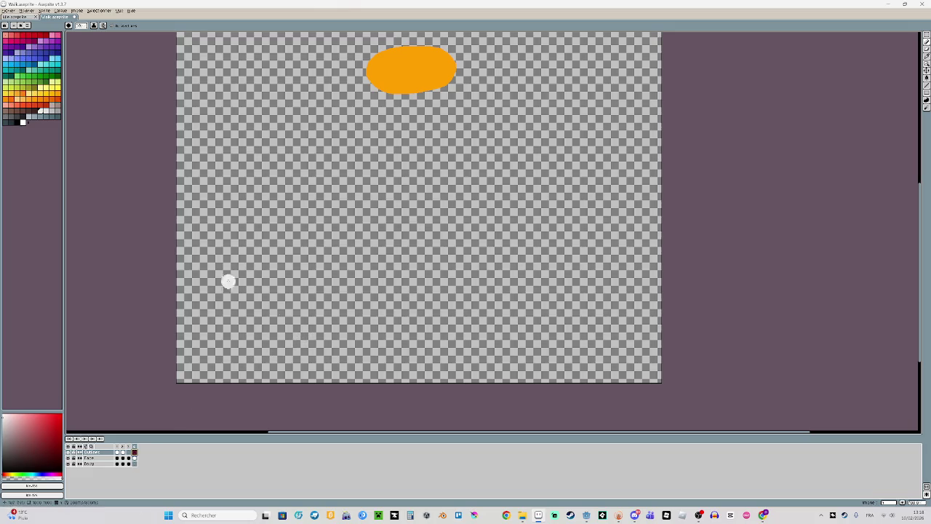
{"action": "left_click", "coordinate": [18, 122]}
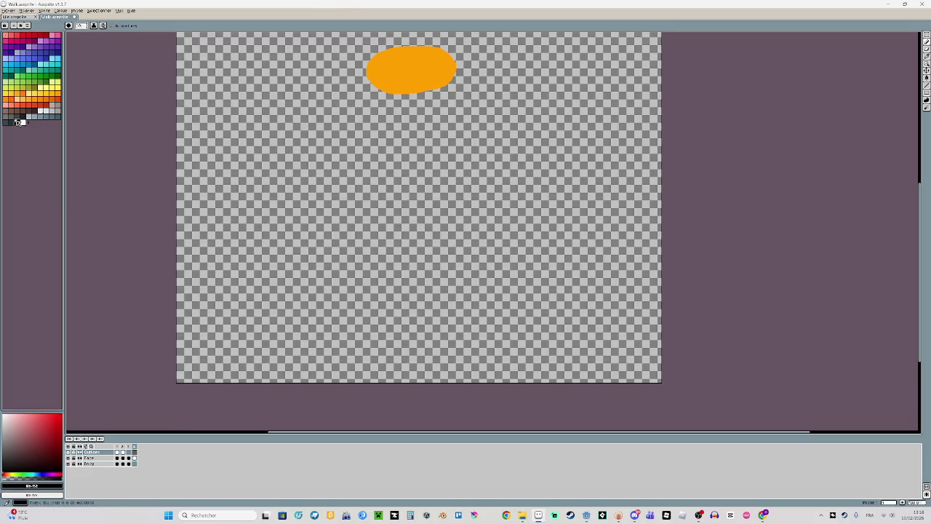
{"action": "left_click", "coordinate": [132, 464]}
{"action": "left_click", "coordinate": [134, 452]}
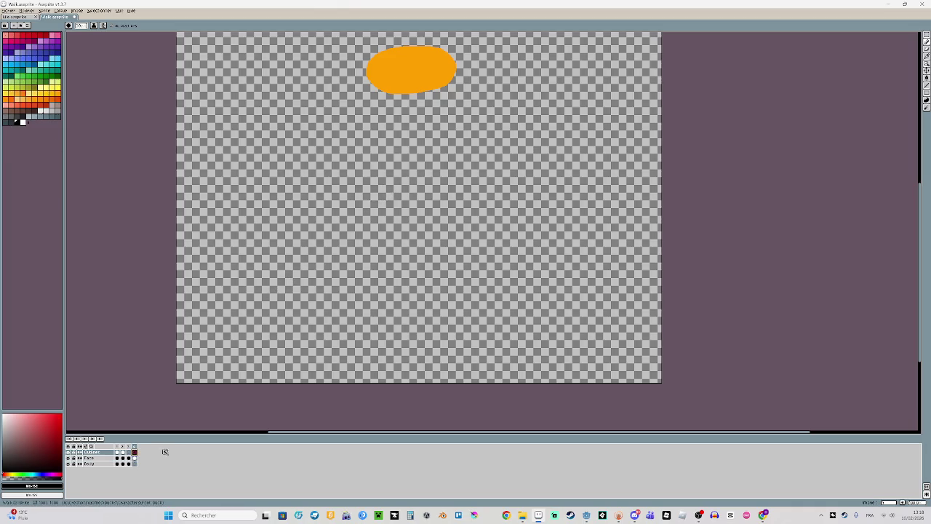
{"action": "left_click", "coordinate": [69, 458]}
{"action": "left_click", "coordinate": [135, 458]}
{"action": "left_click", "coordinate": [131, 459]}
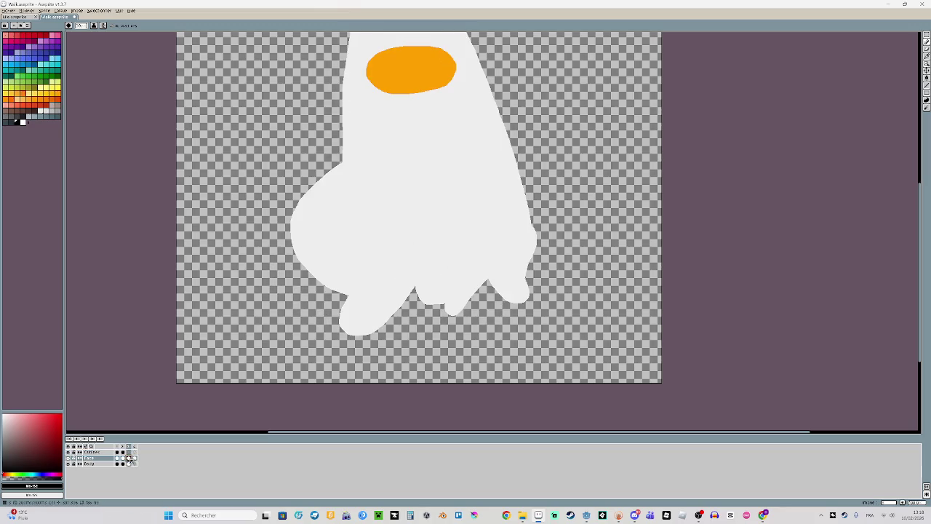
{"action": "left_click", "coordinate": [132, 452]}
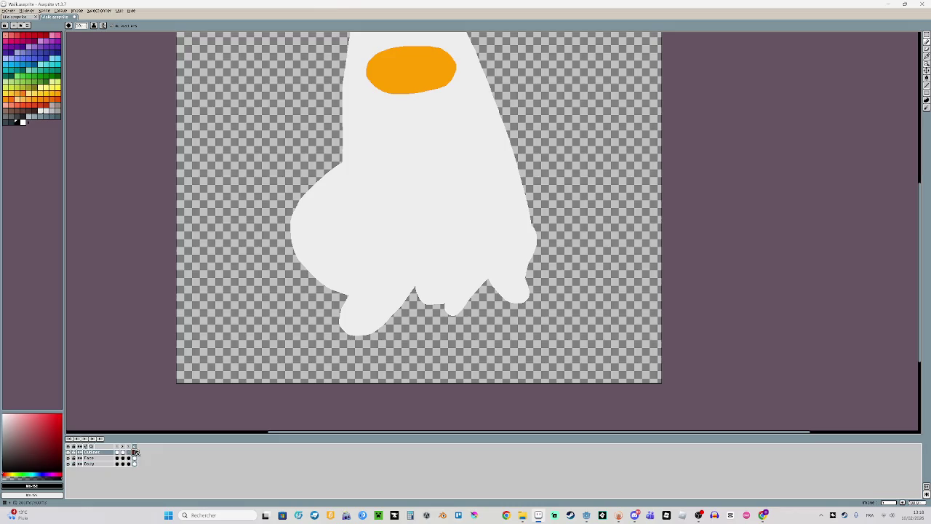
{"action": "scroll", "coordinate": [345, 219], "scroll_direction": "up", "scroll_amount": 2}
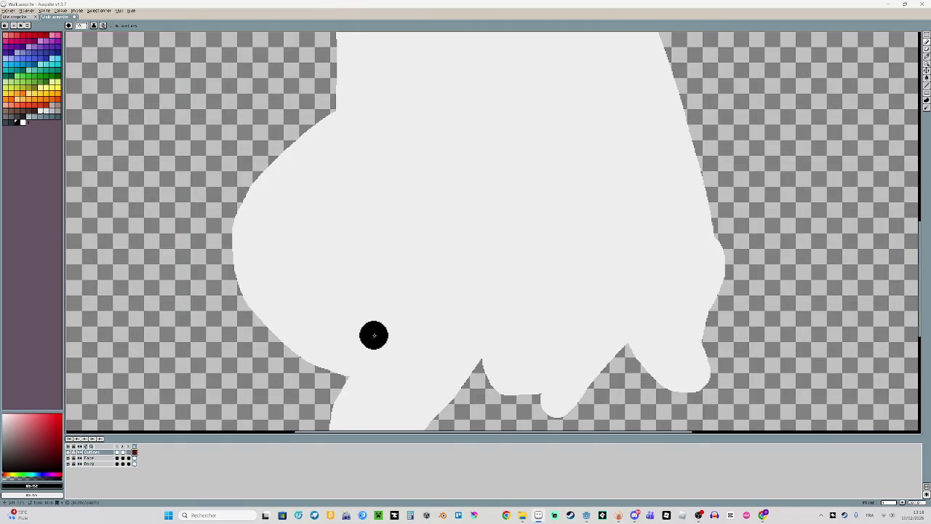
{"action": "left_click_drag", "start_coordinate": [415, 314], "coordinate": [332, 244]}
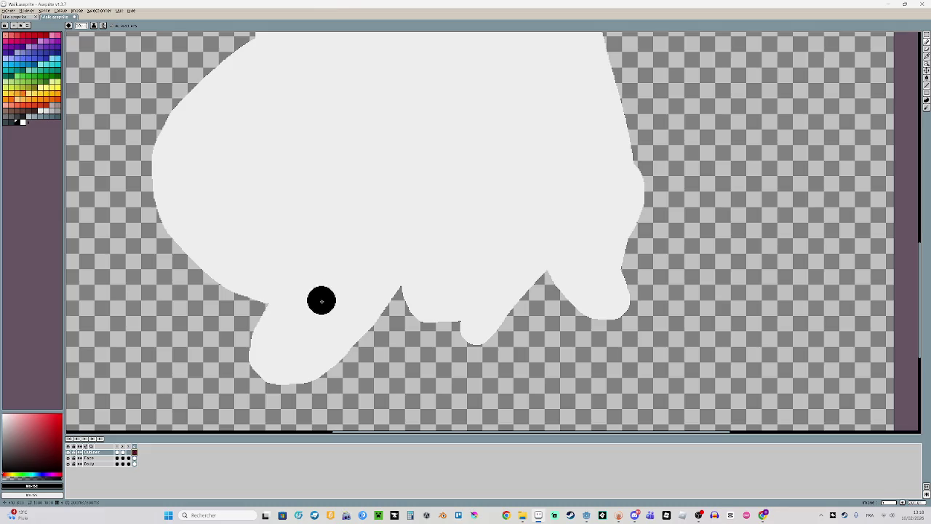
{"action": "key", "text": "ctrl+z"}
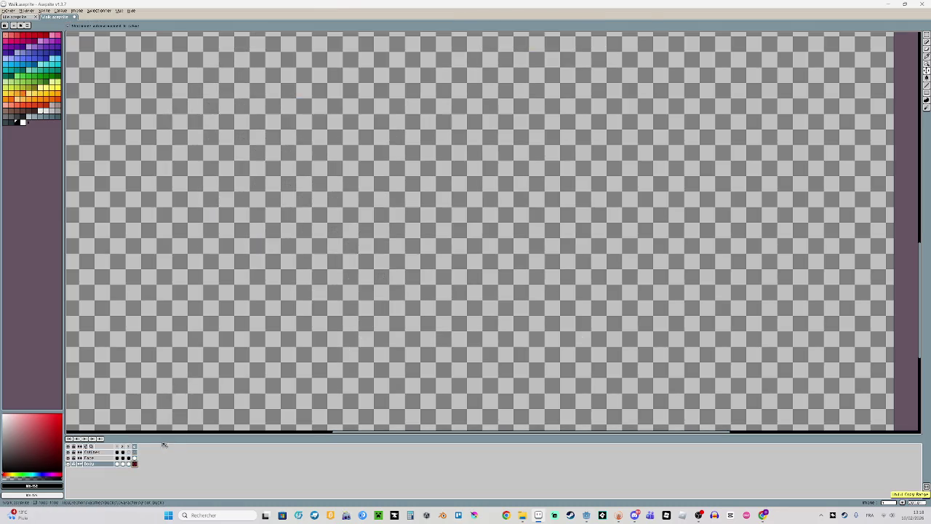
{"action": "left_click", "coordinate": [134, 464]}
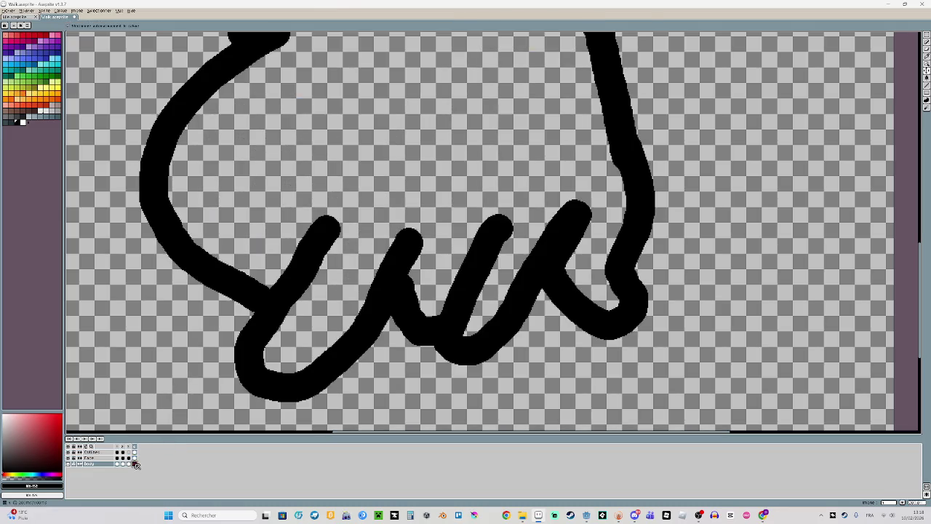
{"action": "left_click", "coordinate": [134, 453]}
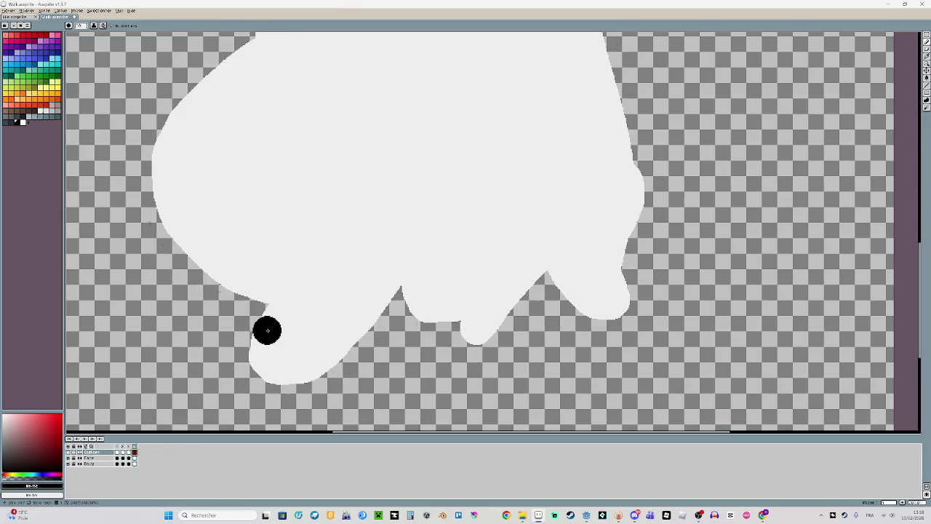
{"action": "key", "text": "ctrl+z"}
{"action": "key", "text": "ctrl+y"}
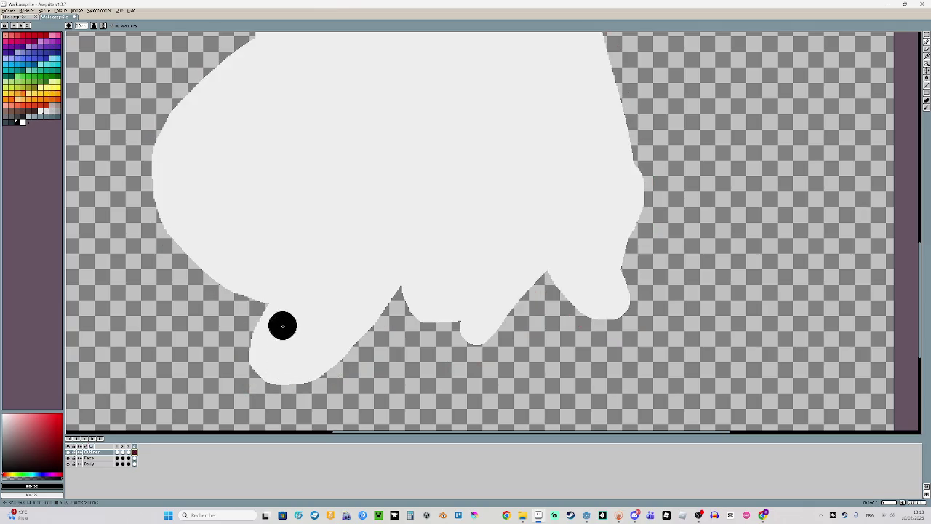
Brush a black outline down the left toe, across the toes and up the lower right edge
{"action": "mouse_move", "coordinate": [275, 295]}
{"action": "left_mouse_down"}
{"action": "mouse_move", "coordinate": [249, 366]}
{"action": "mouse_move", "coordinate": [297, 387]}
{"action": "mouse_move", "coordinate": [349, 350]}
{"action": "mouse_move", "coordinate": [402, 286]}
{"action": "left_mouse_up"}
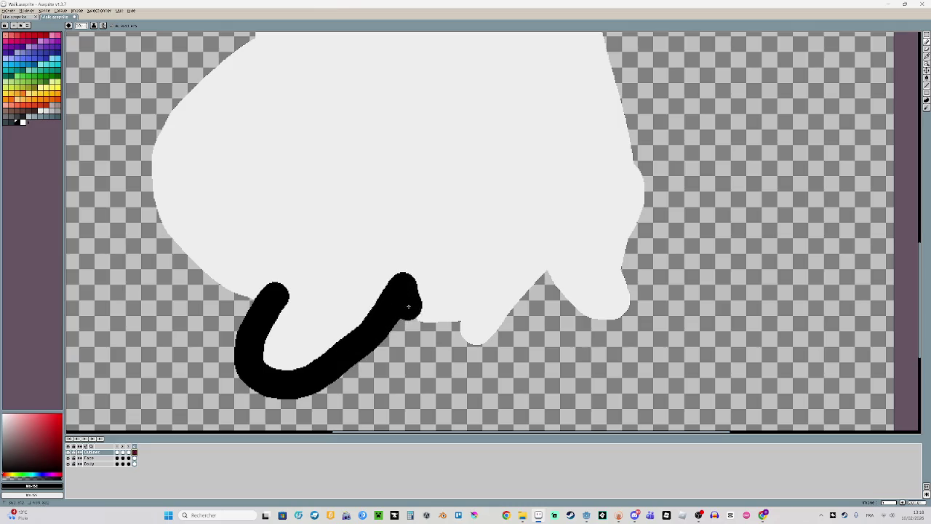
{"action": "mouse_move", "coordinate": [471, 337]}
{"action": "left_mouse_down"}
{"action": "mouse_move", "coordinate": [529, 308]}
{"action": "mouse_move", "coordinate": [552, 275]}
{"action": "mouse_move", "coordinate": [597, 312]}
{"action": "mouse_move", "coordinate": [631, 314]}
{"action": "mouse_move", "coordinate": [626, 256]}
{"action": "left_mouse_up"}
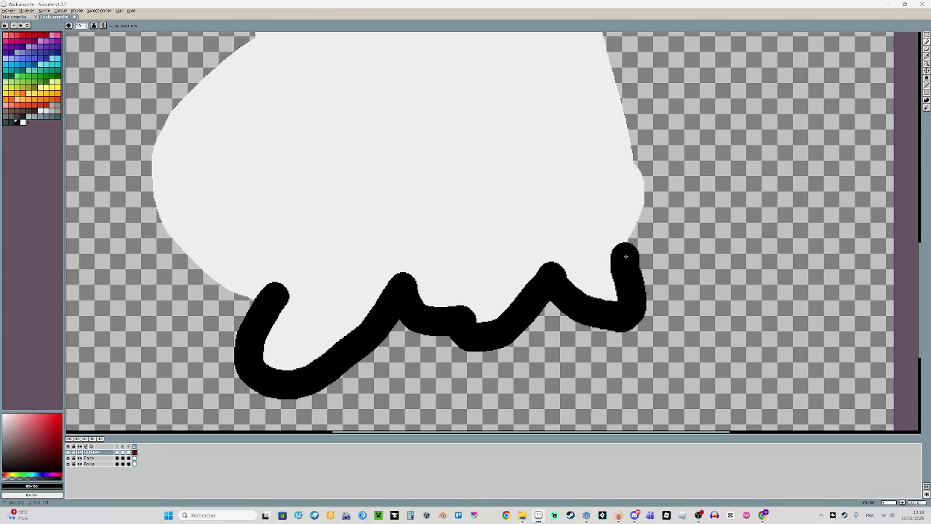
{"action": "key", "text": "ctrl+z"}
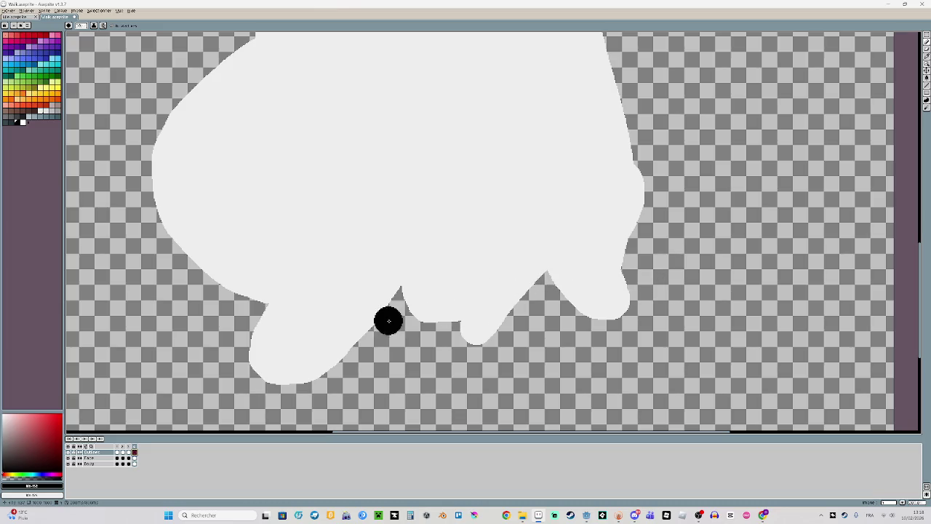
{"action": "mouse_move", "coordinate": [267, 304]}
{"action": "left_mouse_down"}
{"action": "mouse_move", "coordinate": [254, 350]}
{"action": "mouse_move", "coordinate": [282, 382]}
{"action": "mouse_move", "coordinate": [332, 370]}
{"action": "mouse_move", "coordinate": [402, 291]}
{"action": "mouse_move", "coordinate": [415, 316]}
{"action": "mouse_move", "coordinate": [447, 321]}
{"action": "left_mouse_up"}
{"action": "scroll", "coordinate": [504, 345], "scroll_direction": "right", "scroll_amount": 1}
{"action": "left_click_drag", "start_coordinate": [534, 278], "coordinate": [463, 342]}
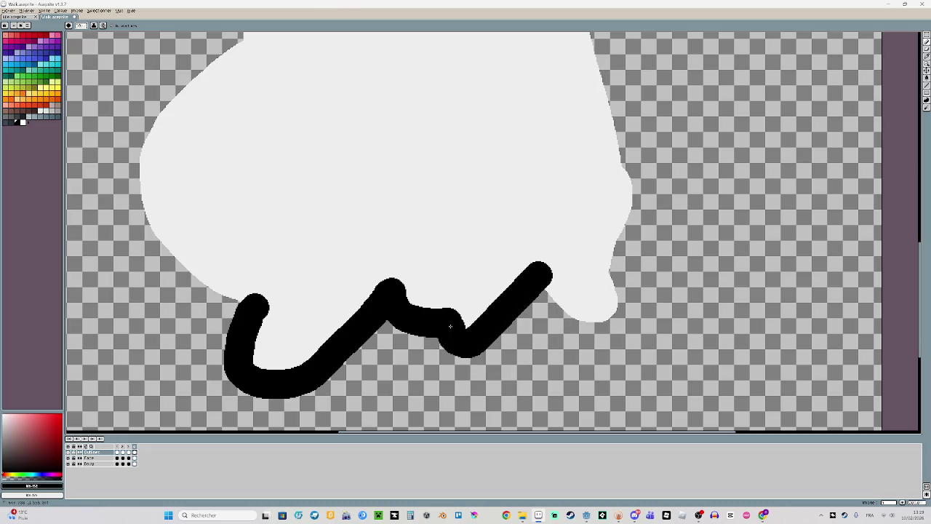
{"action": "scroll", "coordinate": [633, 296], "scroll_direction": "right", "scroll_amount": 8}
{"action": "scroll", "coordinate": [509, 322], "scroll_direction": "right", "scroll_amount": 9}
{"action": "mouse_move", "coordinate": [331, 306]}
{"action": "left_mouse_down"}
{"action": "mouse_move", "coordinate": [352, 333]}
{"action": "mouse_move", "coordinate": [400, 354]}
{"action": "mouse_move", "coordinate": [432, 209]}
{"action": "left_mouse_up"}
{"action": "scroll", "coordinate": [416, 197], "scroll_direction": "down", "scroll_amount": 1}
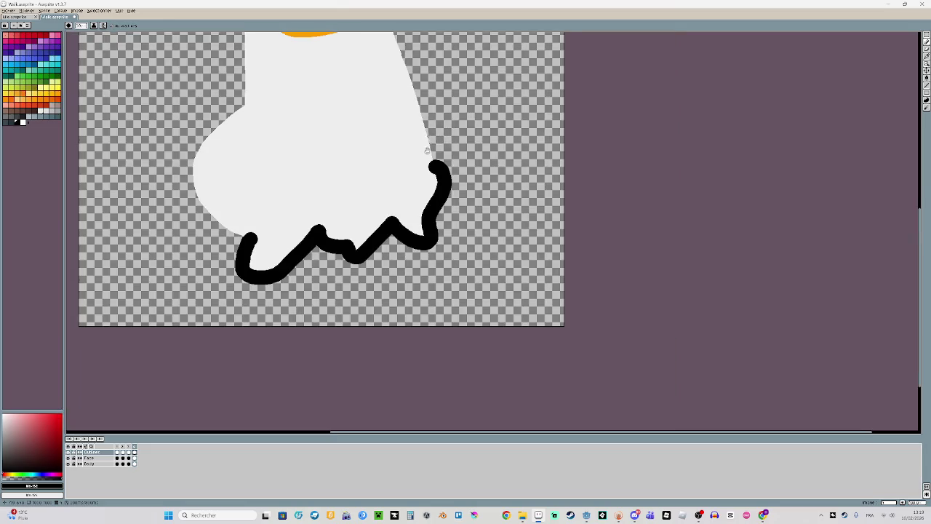
Outline the orange shape's upper-left edge and the body's left side in black
{"action": "scroll", "coordinate": [419, 337], "scroll_direction": "up", "scroll_amount": 5}
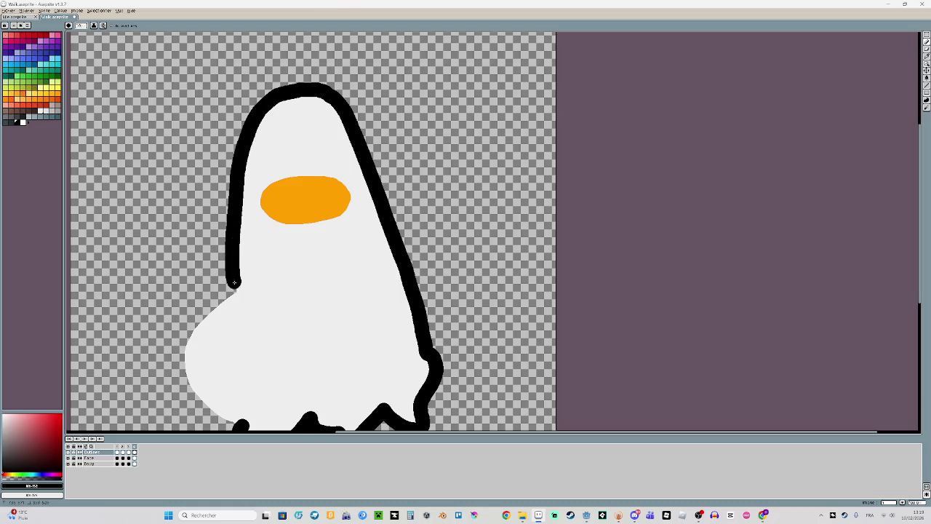
{"action": "scroll", "coordinate": [287, 187], "scroll_direction": "up", "scroll_amount": 2}
{"action": "mouse_move", "coordinate": [300, 151]}
{"action": "left_mouse_down"}
{"action": "mouse_move", "coordinate": [210, 237]}
{"action": "mouse_move", "coordinate": [249, 281]}
{"action": "mouse_move", "coordinate": [323, 297]}
{"action": "mouse_move", "coordinate": [415, 277]}
{"action": "mouse_move", "coordinate": [447, 263]}
{"action": "mouse_move", "coordinate": [477, 218]}
{"action": "mouse_move", "coordinate": [469, 171]}
{"action": "mouse_move", "coordinate": [393, 146]}
{"action": "mouse_move", "coordinate": [313, 154]}
{"action": "left_mouse_up"}
{"action": "scroll", "coordinate": [302, 243], "scroll_direction": "down", "scroll_amount": 2}
{"action": "scroll", "coordinate": [316, 339], "scroll_direction": "up", "scroll_amount": 1}
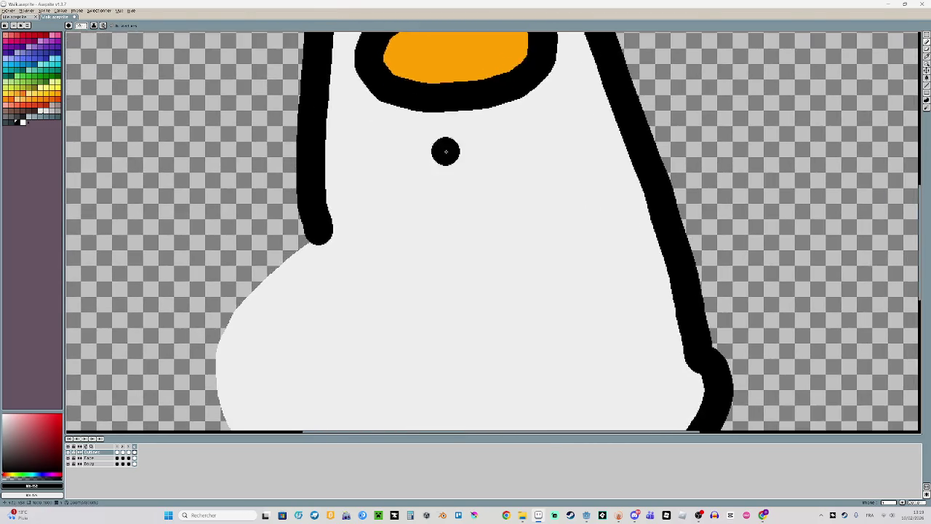
{"action": "scroll", "coordinate": [443, 150], "scroll_direction": "up", "scroll_amount": 1}
{"action": "mouse_move", "coordinate": [352, 346]}
{"action": "left_mouse_down"}
{"action": "mouse_move", "coordinate": [275, 291]}
{"action": "mouse_move", "coordinate": [249, 256]}
{"action": "mouse_move", "coordinate": [248, 209]}
{"action": "mouse_move", "coordinate": [275, 143]}
{"action": "mouse_move", "coordinate": [398, 57]}
{"action": "left_mouse_up"}
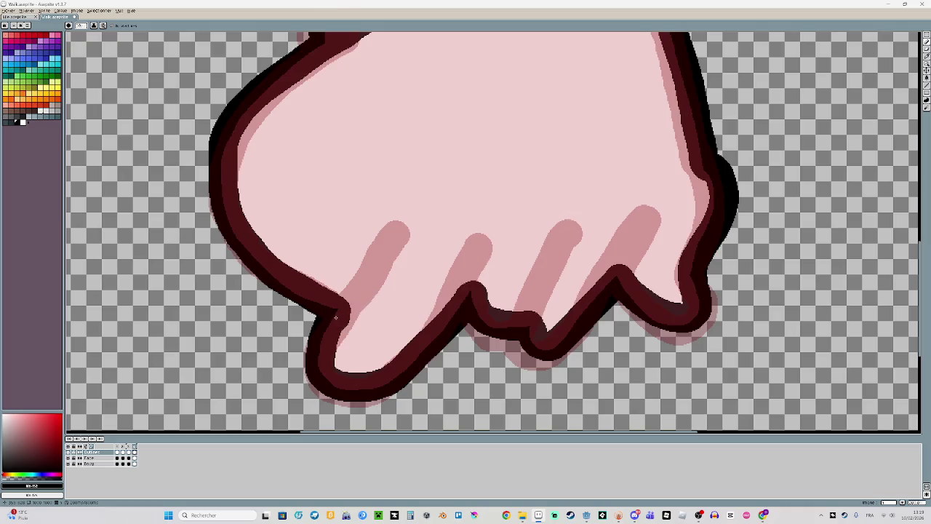
Draw dark outlines up the first, second and fourth toes
{"action": "mouse_move", "coordinate": [340, 308]}
{"action": "left_mouse_down"}
{"action": "mouse_move", "coordinate": [353, 277]}
{"action": "mouse_move", "coordinate": [399, 232]}
{"action": "left_mouse_up"}
{"action": "left_click", "coordinate": [451, 301]}
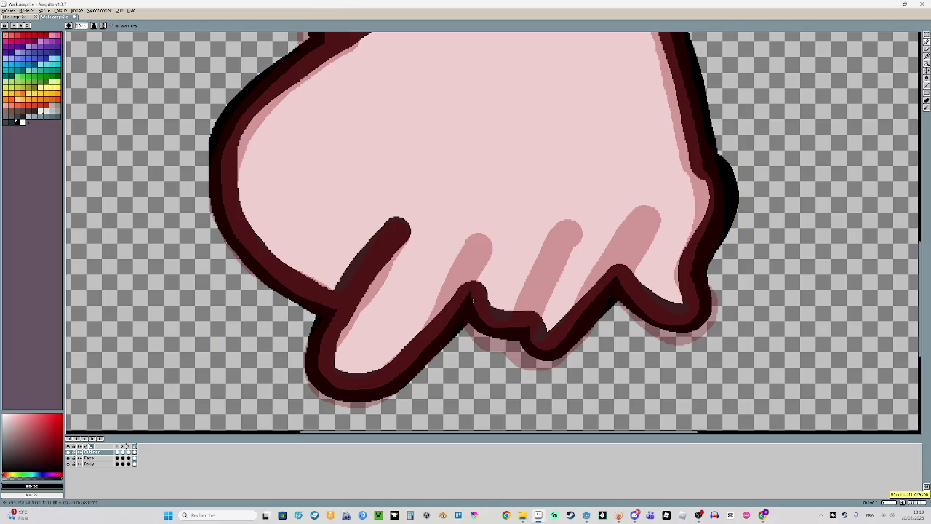
{"action": "left_click_drag", "start_coordinate": [470, 297], "coordinate": [491, 246]}
{"action": "mouse_move", "coordinate": [545, 270]}
{"action": "left_mouse_down"}
{"action": "mouse_move", "coordinate": [410, 312]}
{"action": "mouse_move", "coordinate": [395, 308]}
{"action": "mouse_move", "coordinate": [420, 260]}
{"action": "left_mouse_up"}
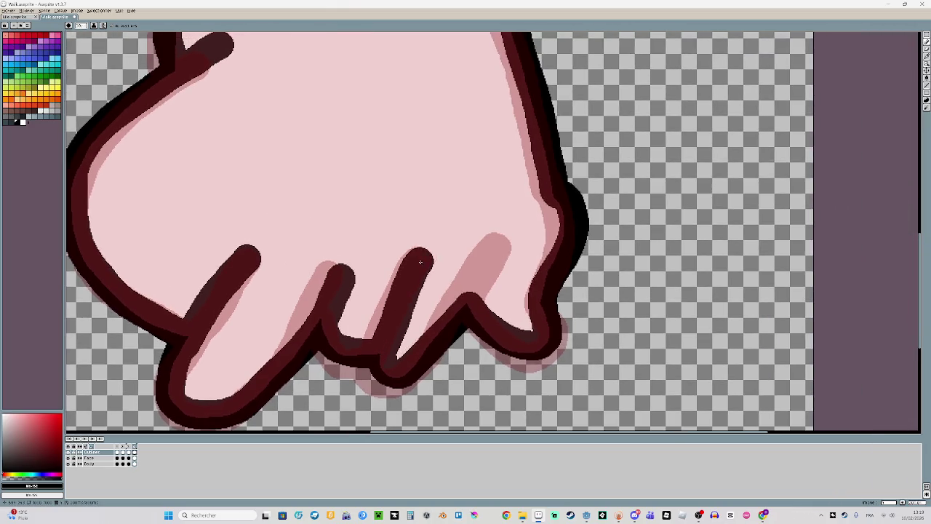
{"action": "mouse_move", "coordinate": [466, 310]}
{"action": "left_mouse_down"}
{"action": "mouse_move", "coordinate": [492, 248]}
{"action": "mouse_move", "coordinate": [502, 312]}
{"action": "left_mouse_up"}
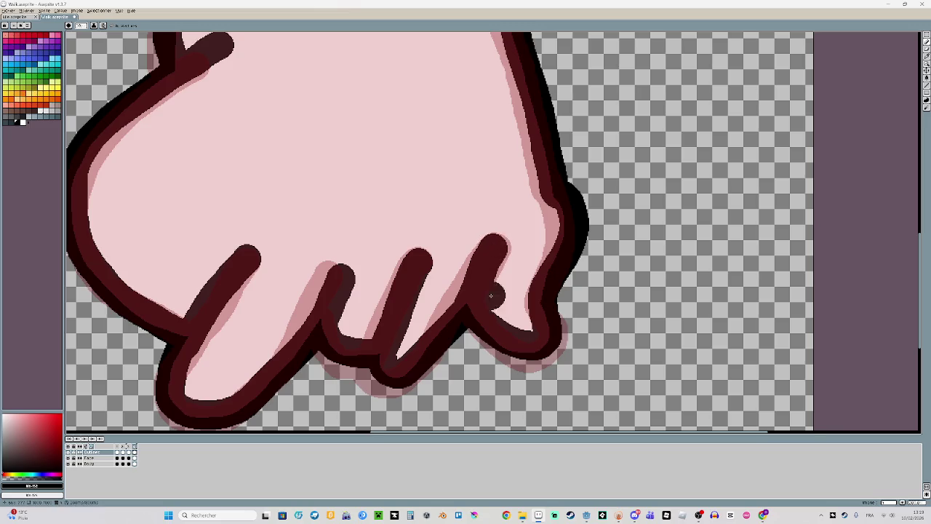
{"action": "scroll", "coordinate": [498, 316], "scroll_direction": "down", "scroll_amount": 5}
{"action": "scroll", "coordinate": [503, 292], "scroll_direction": "up", "scroll_amount": 2}
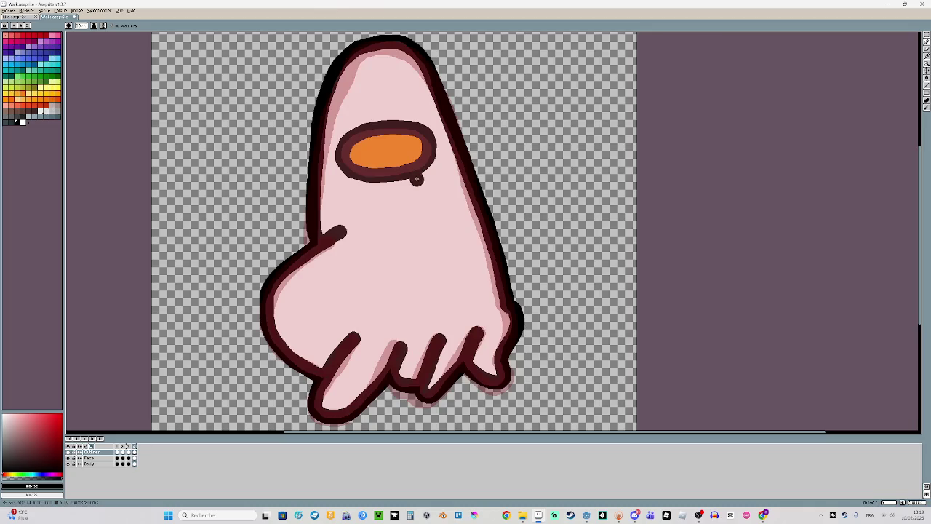
Step through the timeline cels to reach the plain white-body frame
{"action": "left_click", "coordinate": [131, 452]}
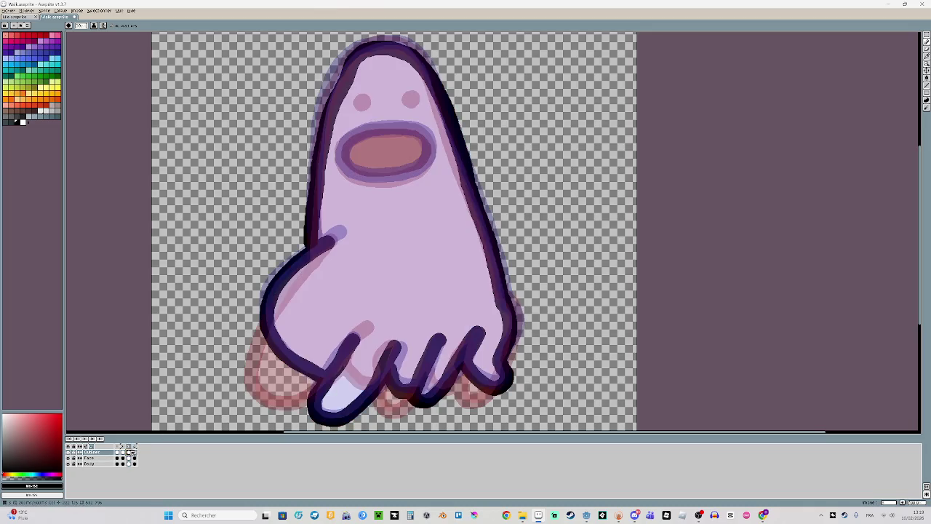
{"action": "left_click", "coordinate": [133, 464]}
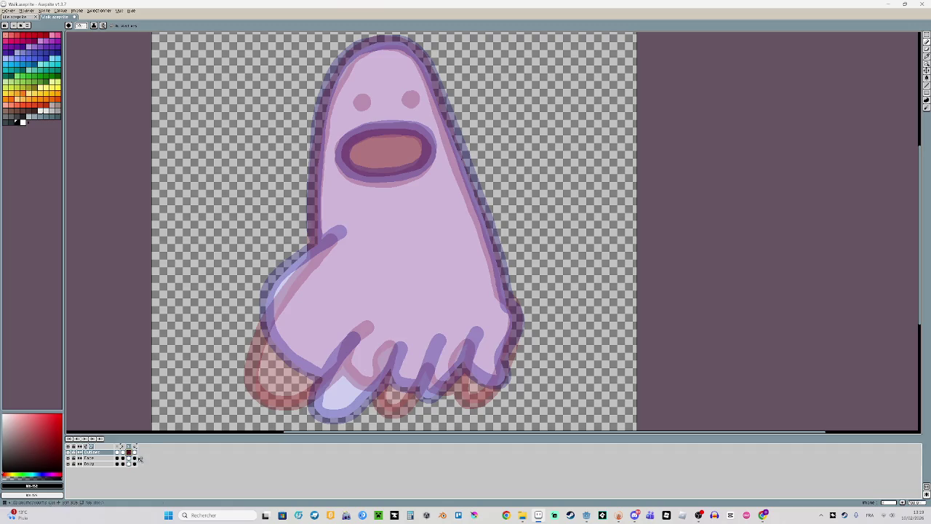
{"action": "left_click", "coordinate": [134, 453]}
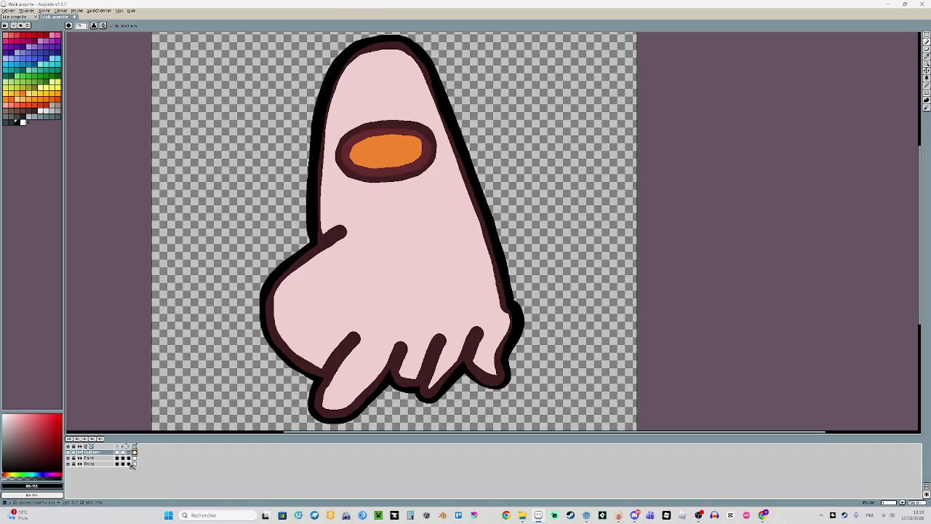
{"action": "left_click", "coordinate": [129, 463]}
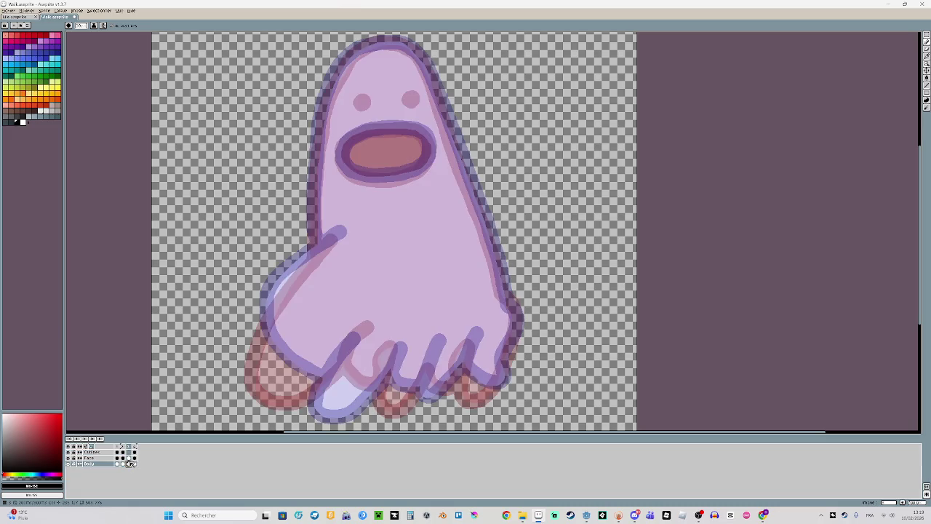
{"action": "left_click", "coordinate": [118, 463]}
{"action": "left_click", "coordinate": [133, 454]}
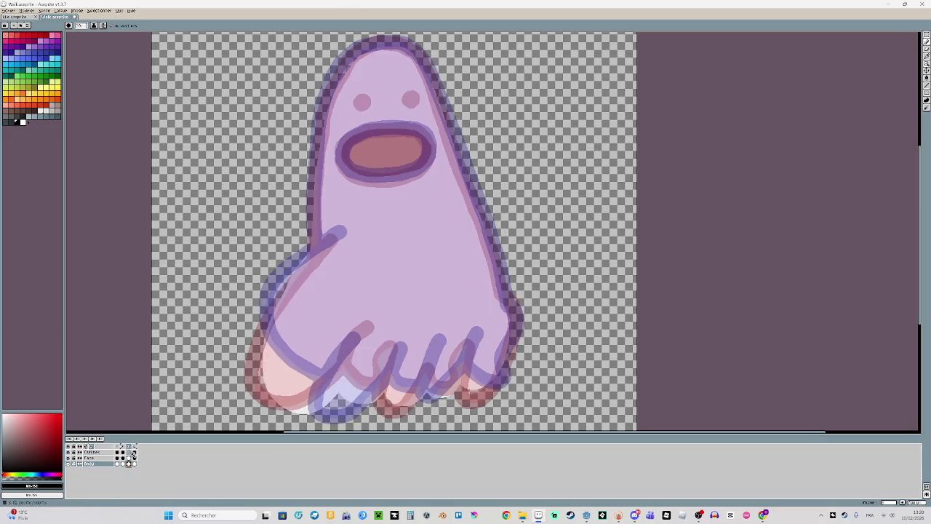
{"action": "key", "text": "Right"}
{"action": "scroll", "coordinate": [354, 363], "scroll_direction": "up", "scroll_amount": 2}
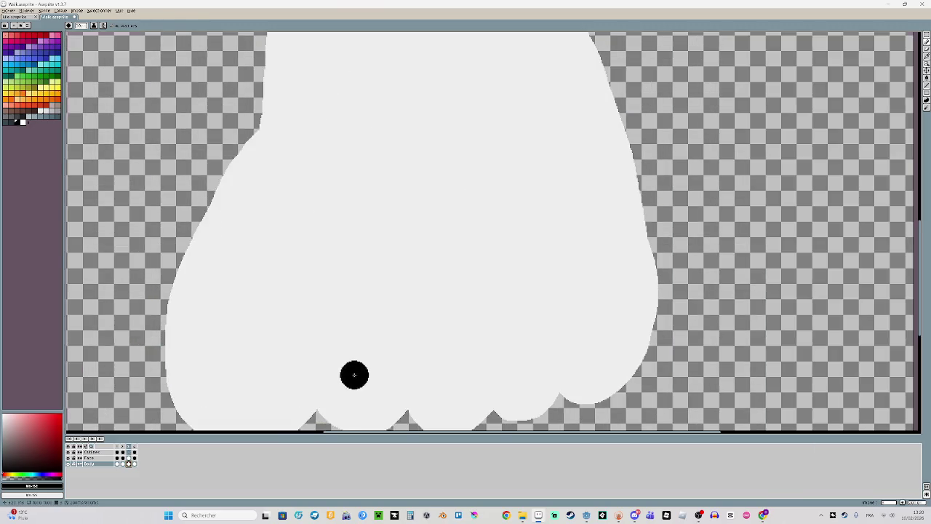
Draw trial black strokes along the toes and down the body's right edge
{"action": "scroll", "coordinate": [315, 323], "scroll_direction": "up", "scroll_amount": 1}
{"action": "mouse_move", "coordinate": [417, 344]}
{"action": "left_mouse_down"}
{"action": "mouse_move", "coordinate": [453, 349]}
{"action": "mouse_move", "coordinate": [487, 328]}
{"action": "mouse_move", "coordinate": [505, 354]}
{"action": "mouse_move", "coordinate": [549, 353]}
{"action": "mouse_move", "coordinate": [574, 333]}
{"action": "mouse_move", "coordinate": [633, 332]}
{"action": "left_mouse_up"}
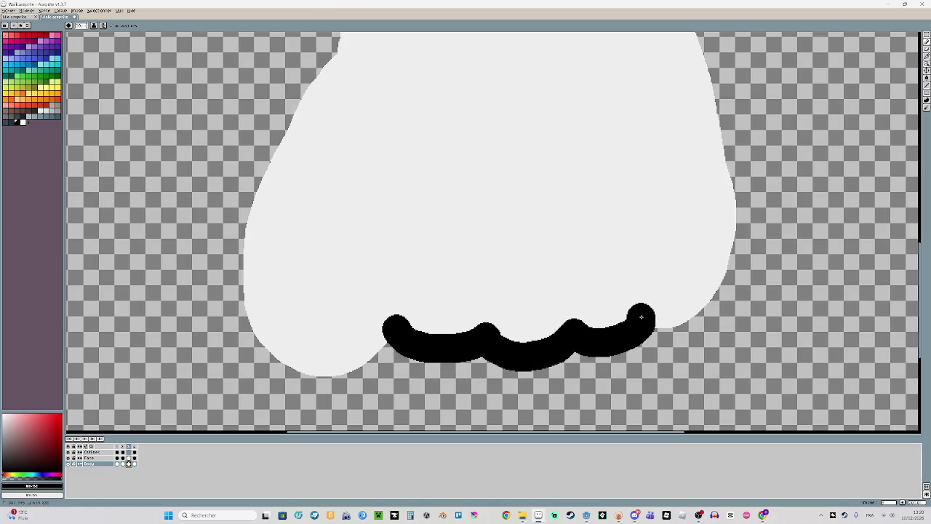
{"action": "scroll", "coordinate": [641, 317], "scroll_direction": "right", "scroll_amount": 5}
{"action": "scroll", "coordinate": [641, 318], "scroll_direction": "up", "scroll_amount": 1}
{"action": "mouse_move", "coordinate": [504, 218]}
{"action": "left_mouse_down"}
{"action": "mouse_move", "coordinate": [517, 245]}
{"action": "mouse_move", "coordinate": [507, 315]}
{"action": "mouse_move", "coordinate": [486, 355]}
{"action": "mouse_move", "coordinate": [451, 376]}
{"action": "left_mouse_up"}
{"action": "scroll", "coordinate": [422, 308], "scroll_direction": "down", "scroll_amount": 2}
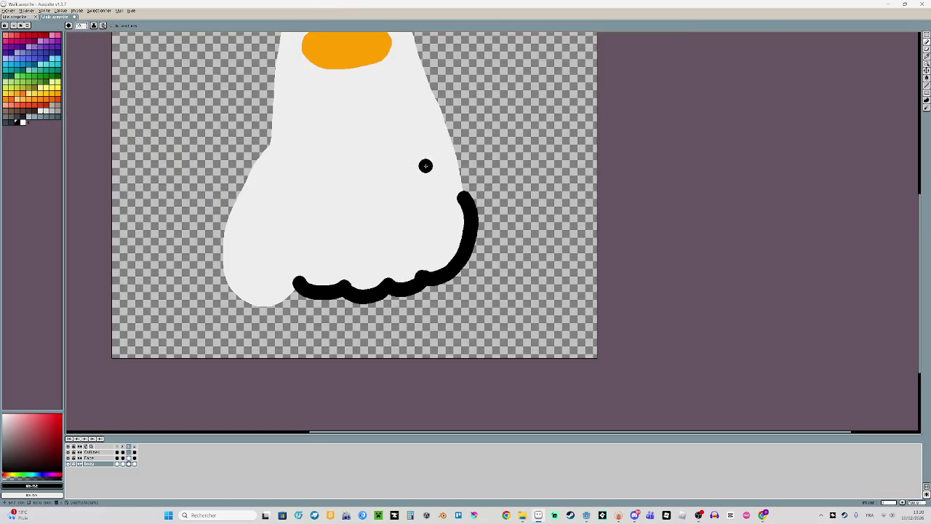
{"action": "scroll", "coordinate": [429, 269], "scroll_direction": "up", "scroll_amount": 4}
{"action": "scroll", "coordinate": [429, 269], "scroll_direction": "left", "scroll_amount": 2}
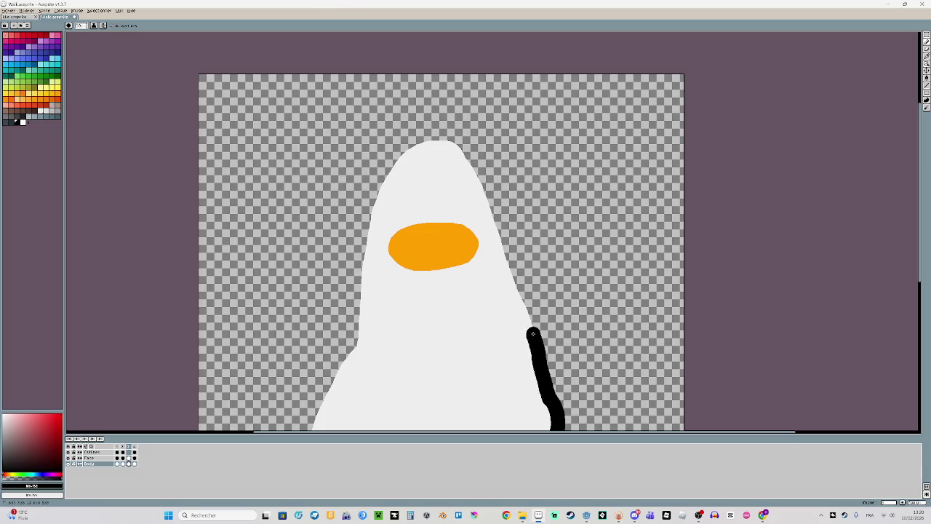
Undo the trial black strokes and select the Outlines layer cel
{"action": "key", "text": "ctrl+z"}
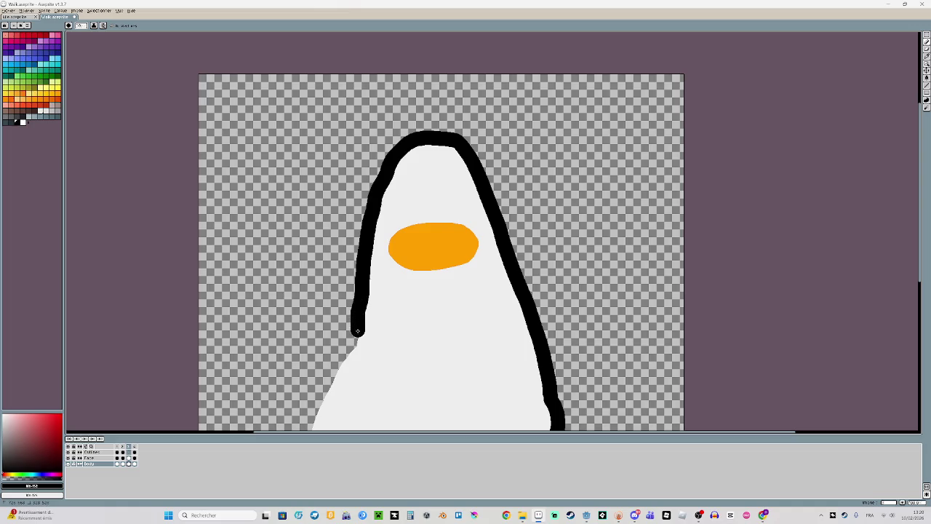
{"action": "scroll", "coordinate": [418, 323], "scroll_direction": "up", "scroll_amount": 1}
{"action": "scroll", "coordinate": [487, 261], "scroll_direction": "up", "scroll_amount": 1}
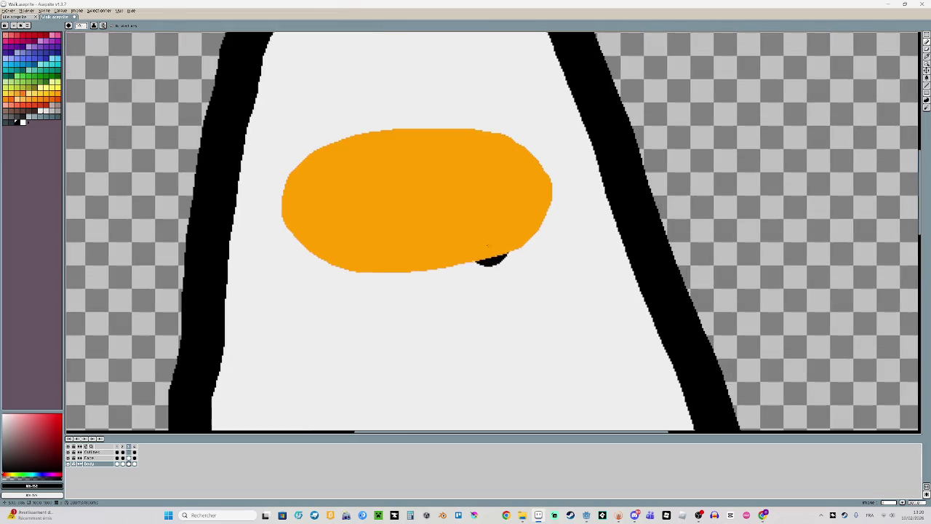
{"action": "key", "text": "Return"}
{"action": "scroll", "coordinate": [429, 324], "scroll_direction": "down", "scroll_amount": 5}
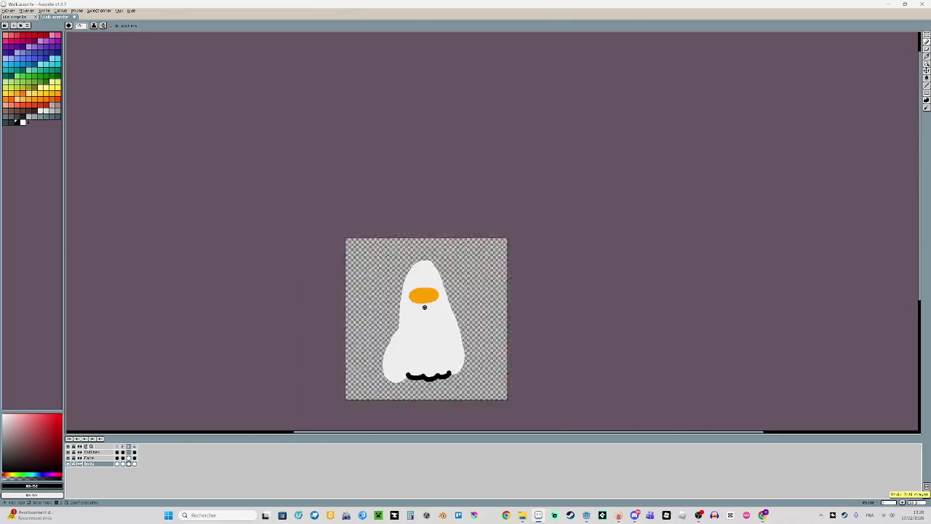
{"action": "left_click", "coordinate": [128, 451]}
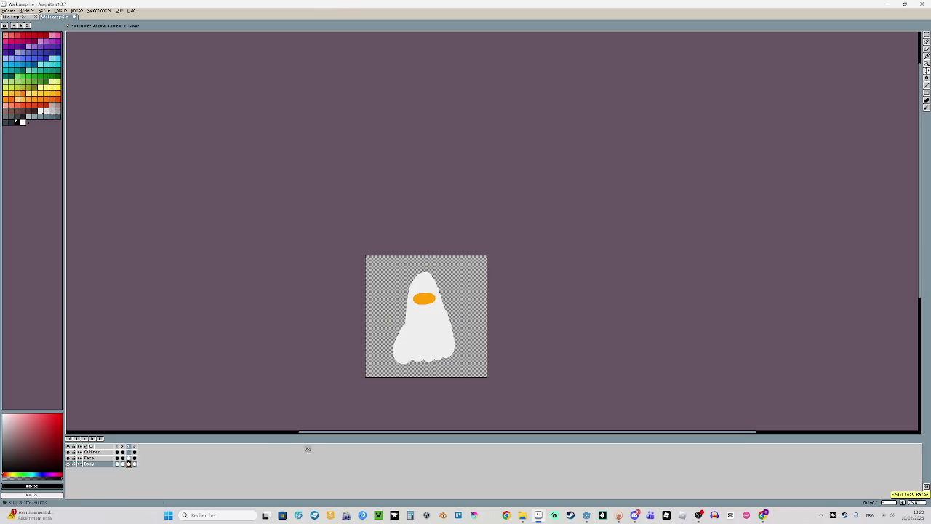
Outline the lower-left toe, the toes and right edge, and the body's left edge in black
{"action": "scroll", "coordinate": [370, 380], "scroll_direction": "up", "scroll_amount": 5}
{"action": "scroll", "coordinate": [390, 285], "scroll_direction": "down", "scroll_amount": 1}
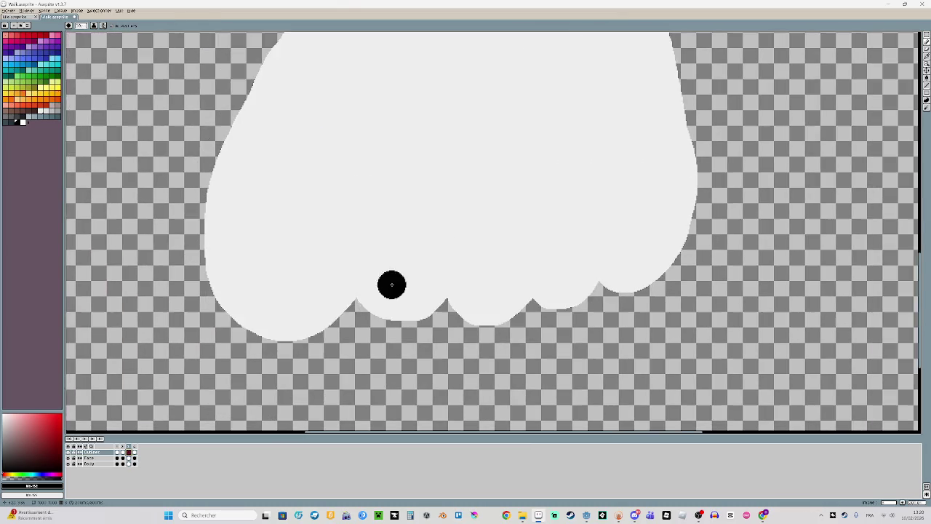
{"action": "mouse_move", "coordinate": [353, 295]}
{"action": "left_mouse_down"}
{"action": "mouse_move", "coordinate": [367, 315]}
{"action": "mouse_move", "coordinate": [444, 299]}
{"action": "mouse_move", "coordinate": [491, 322]}
{"action": "mouse_move", "coordinate": [521, 314]}
{"action": "left_mouse_up"}
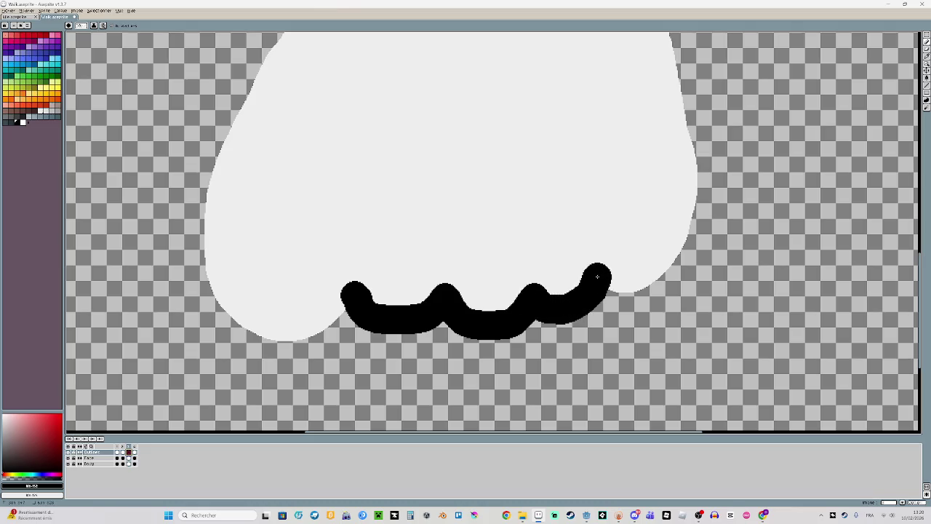
{"action": "scroll", "coordinate": [582, 240], "scroll_direction": "right", "scroll_amount": 2}
{"action": "scroll", "coordinate": [582, 240], "scroll_direction": "up", "scroll_amount": 1}
{"action": "scroll", "coordinate": [538, 218], "scroll_direction": "right", "scroll_amount": 3}
{"action": "scroll", "coordinate": [539, 218], "scroll_direction": "up", "scroll_amount": 1}
{"action": "mouse_move", "coordinate": [488, 194]}
{"action": "left_mouse_down"}
{"action": "mouse_move", "coordinate": [488, 276]}
{"action": "mouse_move", "coordinate": [457, 333]}
{"action": "mouse_move", "coordinate": [432, 347]}
{"action": "left_mouse_up"}
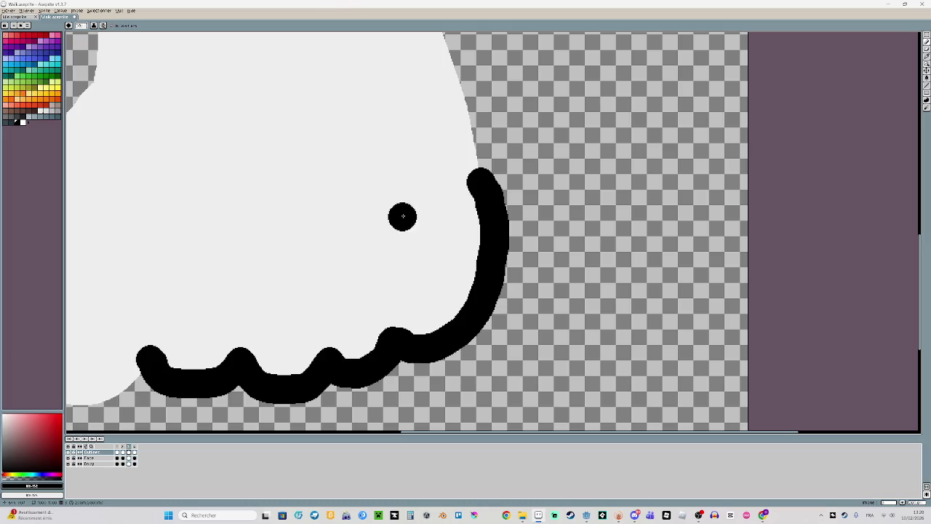
{"action": "scroll", "coordinate": [399, 218], "scroll_direction": "down", "scroll_amount": 2}
{"action": "scroll", "coordinate": [404, 247], "scroll_direction": "up", "scroll_amount": 2}
{"action": "scroll", "coordinate": [404, 247], "scroll_direction": "left", "scroll_amount": 1}
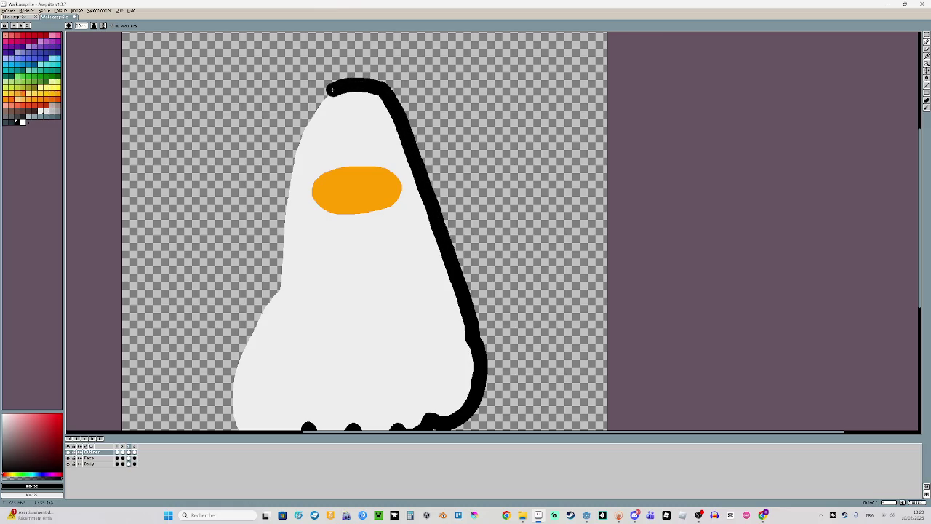
{"action": "left_click_drag", "start_coordinate": [288, 191], "coordinate": [279, 251]}
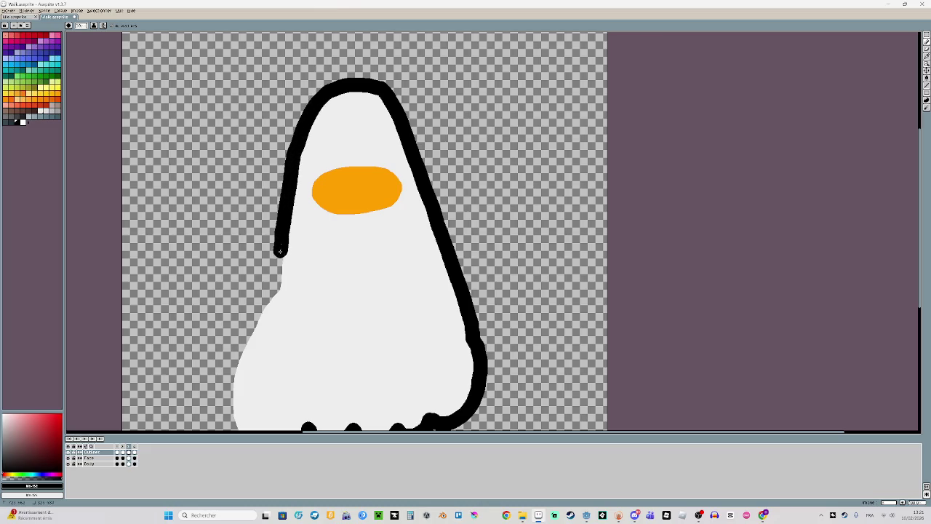
Ring the orange mouth with a black outline, redoing one stroke
{"action": "scroll", "coordinate": [385, 176], "scroll_direction": "up", "scroll_amount": 2}
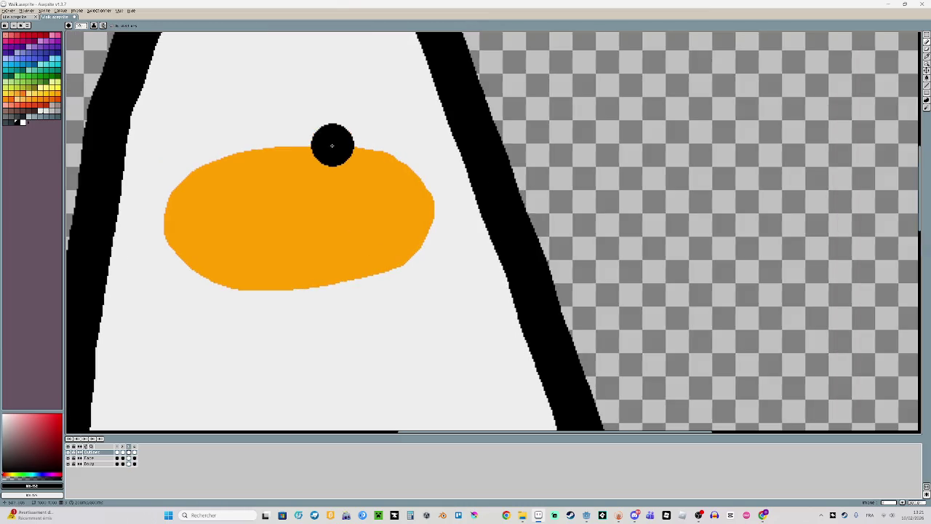
{"action": "left_click_drag", "start_coordinate": [331, 145], "coordinate": [213, 168]}
{"action": "key", "text": "ctrl+z"}
{"action": "mouse_move", "coordinate": [331, 142]}
{"action": "left_mouse_down"}
{"action": "mouse_move", "coordinate": [180, 182]}
{"action": "mouse_move", "coordinate": [334, 285]}
{"action": "left_mouse_up"}
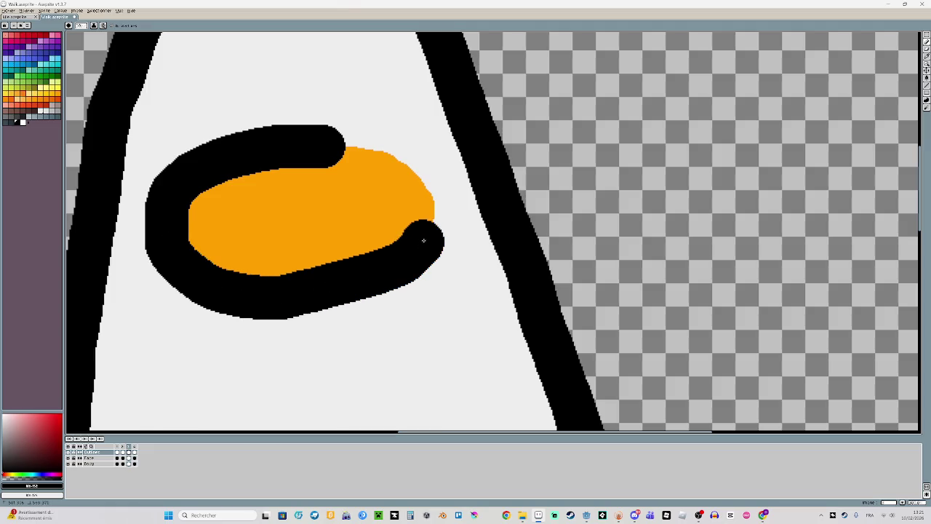
{"action": "mouse_move", "coordinate": [334, 286]}
{"action": "left_mouse_down"}
{"action": "mouse_move", "coordinate": [411, 169]}
{"action": "mouse_move", "coordinate": [360, 144]}
{"action": "mouse_move", "coordinate": [338, 147]}
{"action": "left_mouse_up"}
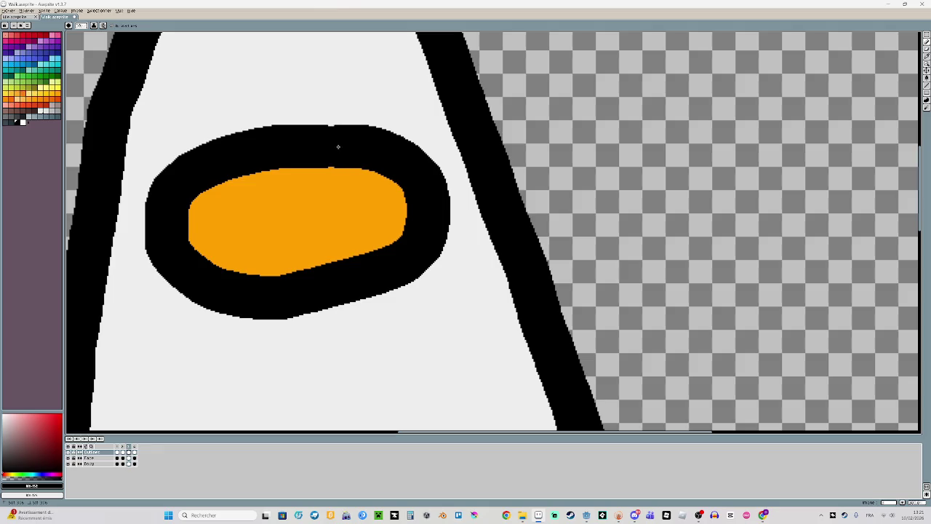
Outline the body's bottom-left curve, then undo a trial diagonal inner line
{"action": "scroll", "coordinate": [272, 228], "scroll_direction": "down", "scroll_amount": 3}
{"action": "scroll", "coordinate": [327, 218], "scroll_direction": "down", "scroll_amount": 5}
{"action": "scroll", "coordinate": [401, 216], "scroll_direction": "down", "scroll_amount": 5}
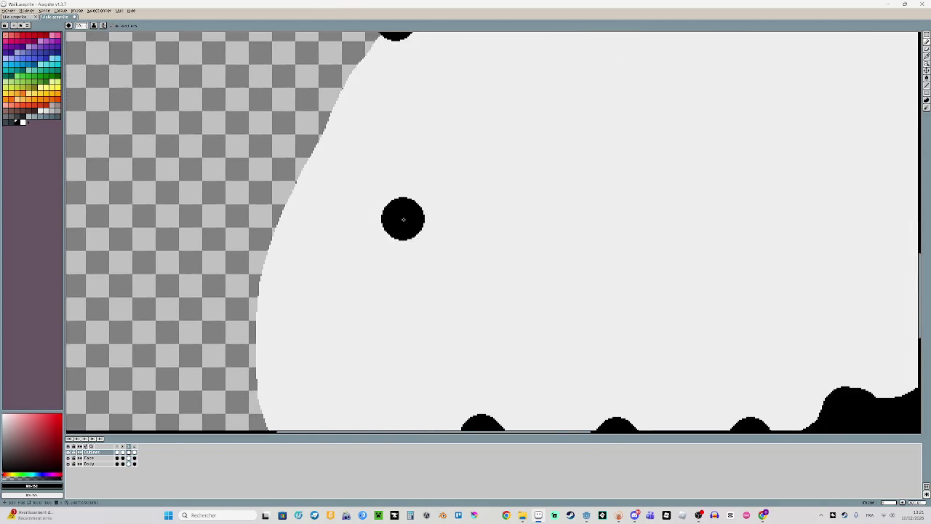
{"action": "scroll", "coordinate": [371, 168], "scroll_direction": "down", "scroll_amount": 2}
{"action": "mouse_move", "coordinate": [440, 349]}
{"action": "left_mouse_down"}
{"action": "mouse_move", "coordinate": [386, 386]}
{"action": "mouse_move", "coordinate": [333, 401]}
{"action": "mouse_move", "coordinate": [269, 380]}
{"action": "mouse_move", "coordinate": [226, 329]}
{"action": "mouse_move", "coordinate": [214, 250]}
{"action": "mouse_move", "coordinate": [235, 129]}
{"action": "mouse_move", "coordinate": [260, 64]}
{"action": "left_mouse_up"}
{"action": "scroll", "coordinate": [264, 323], "scroll_direction": "up", "scroll_amount": 5}
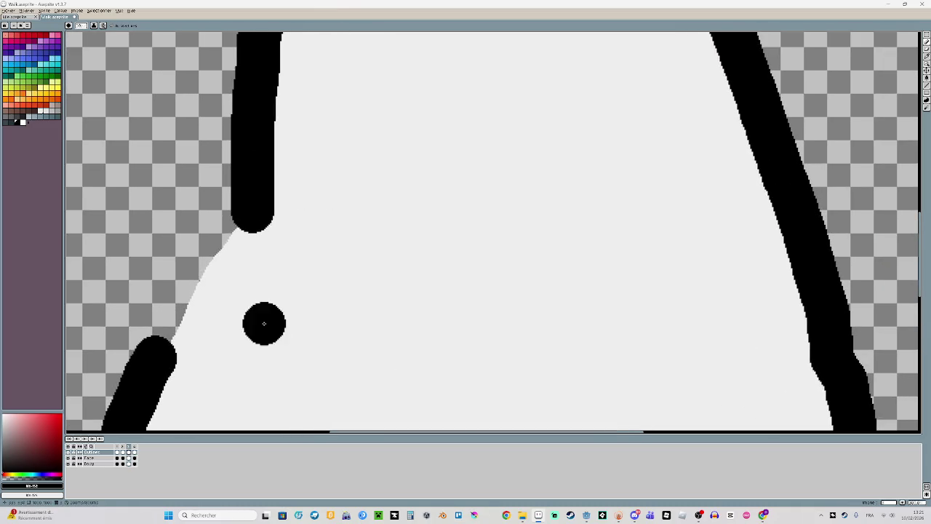
{"action": "mouse_move", "coordinate": [323, 142]}
{"action": "left_mouse_down"}
{"action": "mouse_move", "coordinate": [131, 356]}
{"action": "mouse_move", "coordinate": [197, 291]}
{"action": "mouse_move", "coordinate": [252, 216]}
{"action": "mouse_move", "coordinate": [323, 152]}
{"action": "left_mouse_up"}
{"action": "key", "text": "ctrl+z"}
{"action": "scroll", "coordinate": [350, 240], "scroll_direction": "down", "scroll_amount": 3}
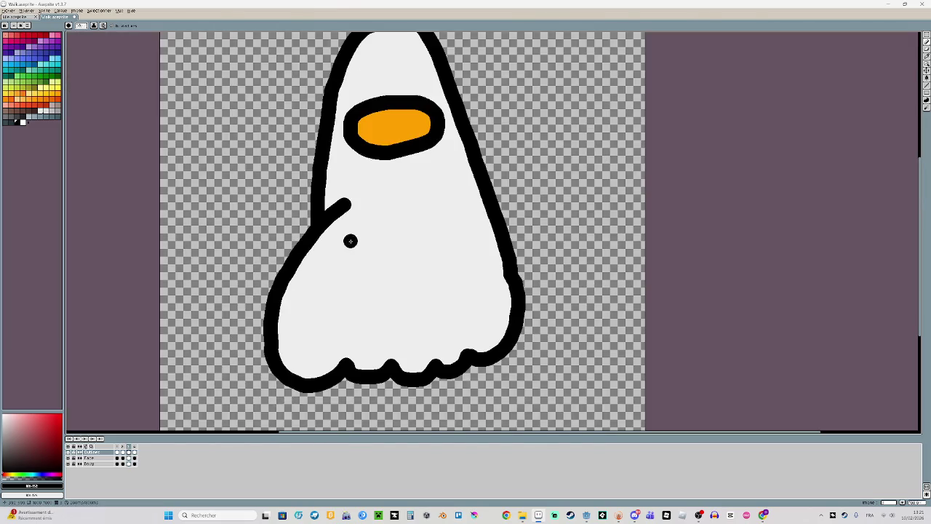
Try a toe line on the white frame, undo it, and return to the purple frame
{"action": "scroll", "coordinate": [478, 325], "scroll_direction": "down", "scroll_amount": 2}
{"action": "scroll", "coordinate": [478, 342], "scroll_direction": "up", "scroll_amount": 2}
{"action": "key", "text": "Right"}
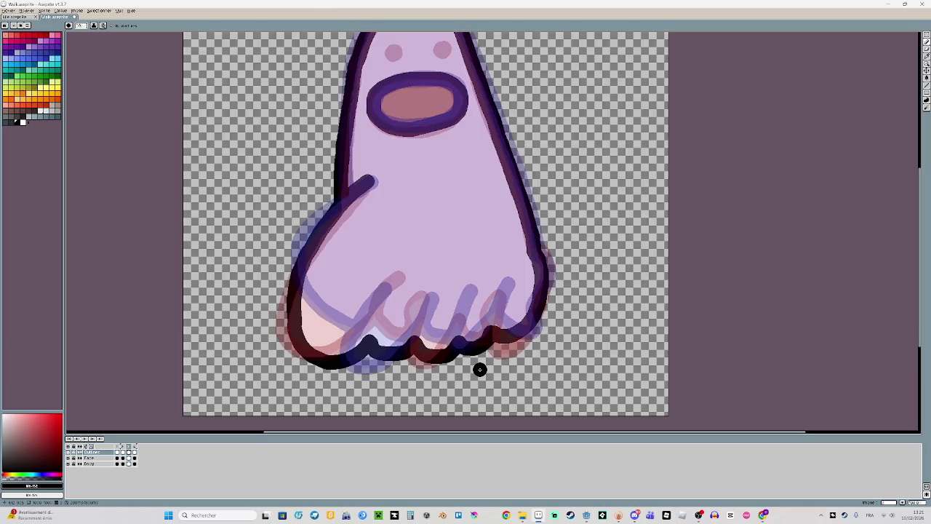
{"action": "scroll", "coordinate": [434, 351], "scroll_direction": "up", "scroll_amount": 2}
{"action": "key", "text": "Right"}
{"action": "mouse_move", "coordinate": [317, 320]}
{"action": "left_mouse_down"}
{"action": "mouse_move", "coordinate": [342, 206]}
{"action": "mouse_move", "coordinate": [368, 182]}
{"action": "left_mouse_up"}
{"action": "key", "text": "ctrl+z"}
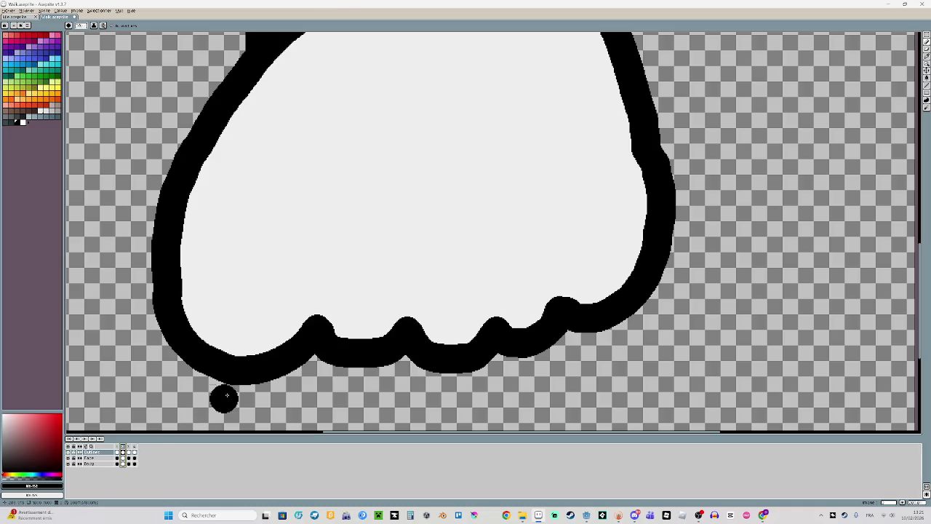
{"action": "key", "text": "Left"}
Draw dark purple lines up all four toes of the purple frame, redrawing the fourth
{"action": "mouse_move", "coordinate": [320, 331]}
{"action": "left_mouse_down"}
{"action": "mouse_move", "coordinate": [333, 220]}
{"action": "mouse_move", "coordinate": [362, 190]}
{"action": "left_mouse_up"}
{"action": "mouse_move", "coordinate": [443, 233]}
{"action": "left_mouse_down"}
{"action": "mouse_move", "coordinate": [411, 273]}
{"action": "mouse_move", "coordinate": [400, 321]}
{"action": "mouse_move", "coordinate": [422, 331]}
{"action": "left_mouse_up"}
{"action": "left_click_drag", "start_coordinate": [518, 234], "coordinate": [493, 320]}
{"action": "left_click_drag", "start_coordinate": [591, 220], "coordinate": [574, 298]}
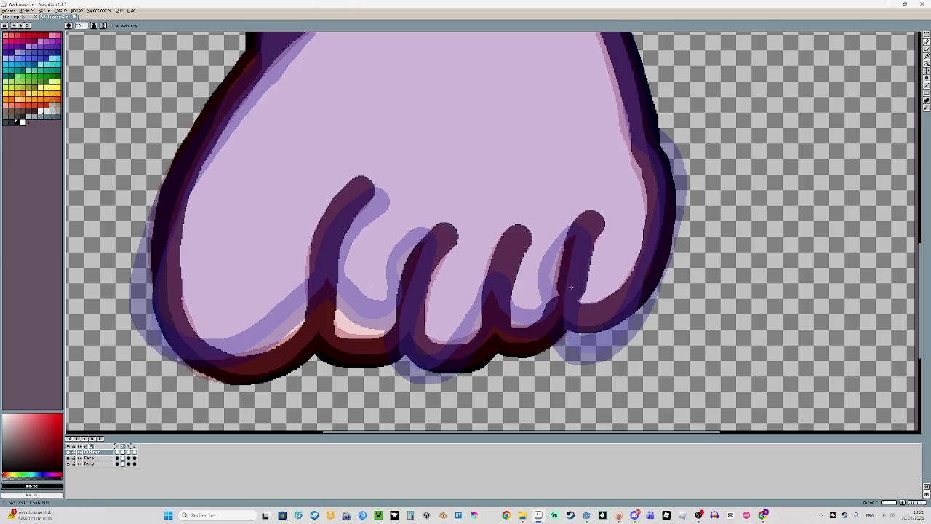
{"action": "key", "text": "ctrl+z"}
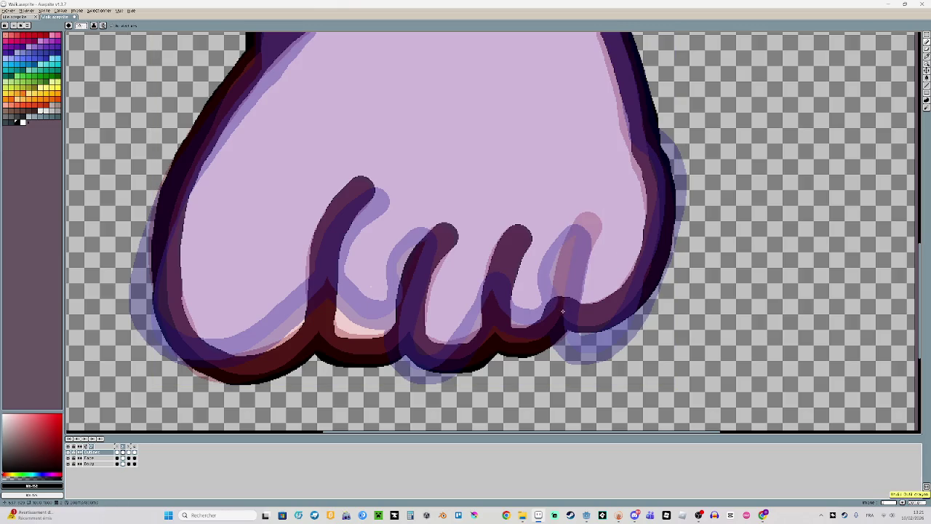
{"action": "left_click_drag", "start_coordinate": [566, 288], "coordinate": [592, 215]}
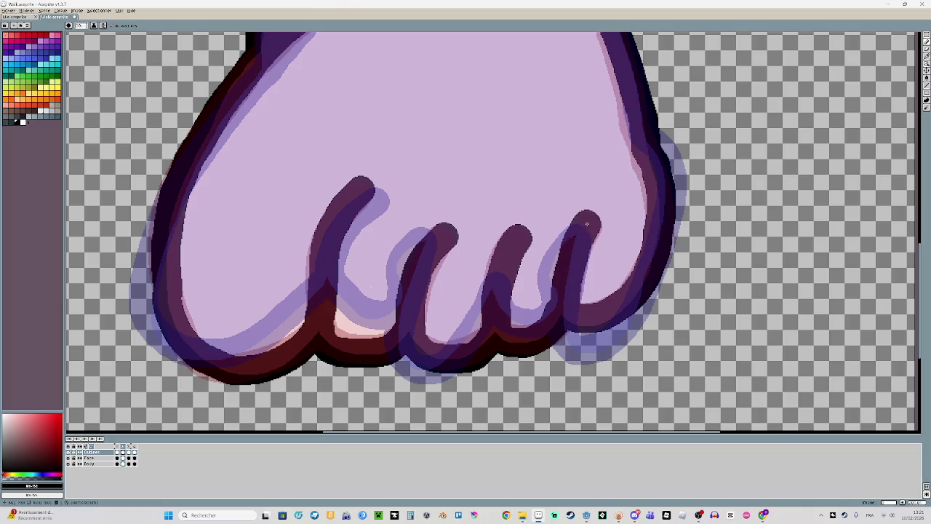
On the ghost face drawing, enlarge the eyes' dark pupils
{"action": "scroll", "coordinate": [504, 210], "scroll_direction": "down", "scroll_amount": 2}
{"action": "scroll", "coordinate": [511, 169], "scroll_direction": "up", "scroll_amount": 1}
{"action": "key", "text": "ctrl+Tab"}
{"action": "scroll", "coordinate": [436, 284], "scroll_direction": "up", "scroll_amount": 3}
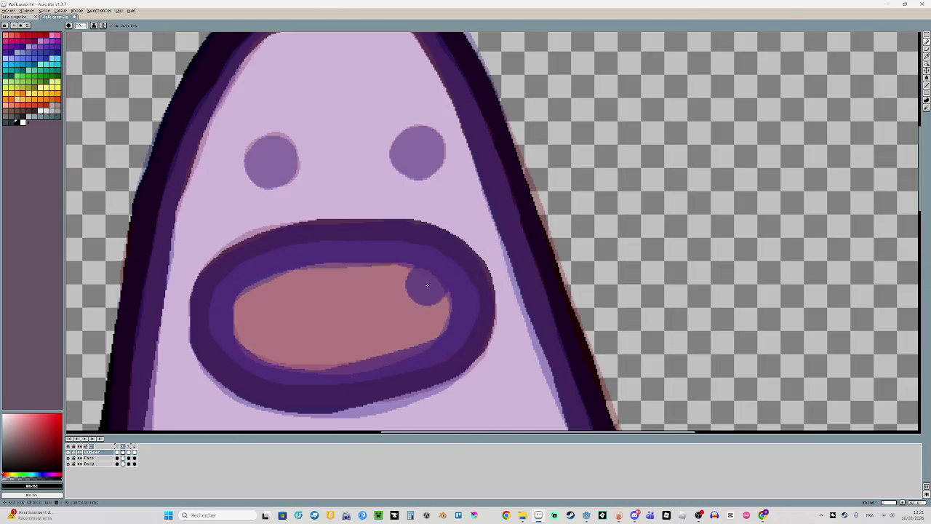
{"action": "mouse_move", "coordinate": [269, 166]}
{"action": "left_mouse_down"}
{"action": "mouse_move", "coordinate": [247, 155]}
{"action": "mouse_move", "coordinate": [272, 152]}
{"action": "left_mouse_up"}
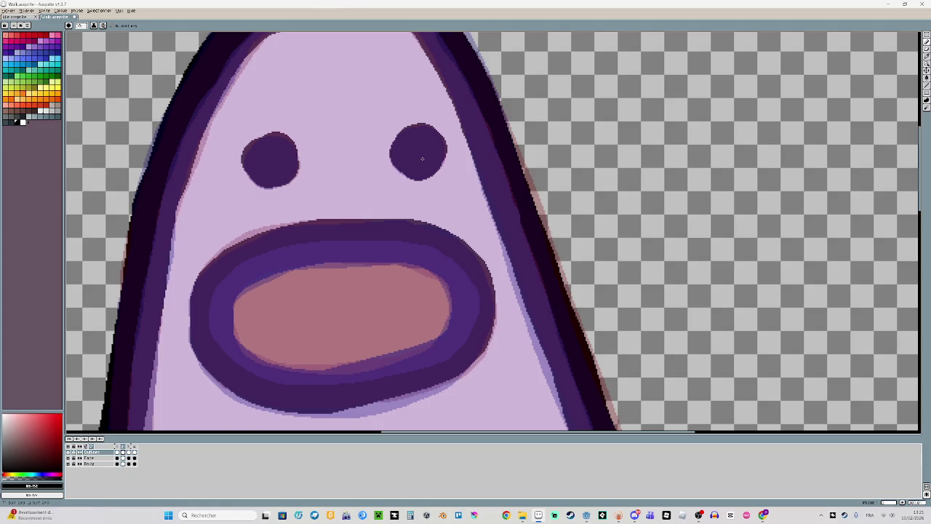
{"action": "scroll", "coordinate": [422, 158], "scroll_direction": "down", "scroll_amount": 2}
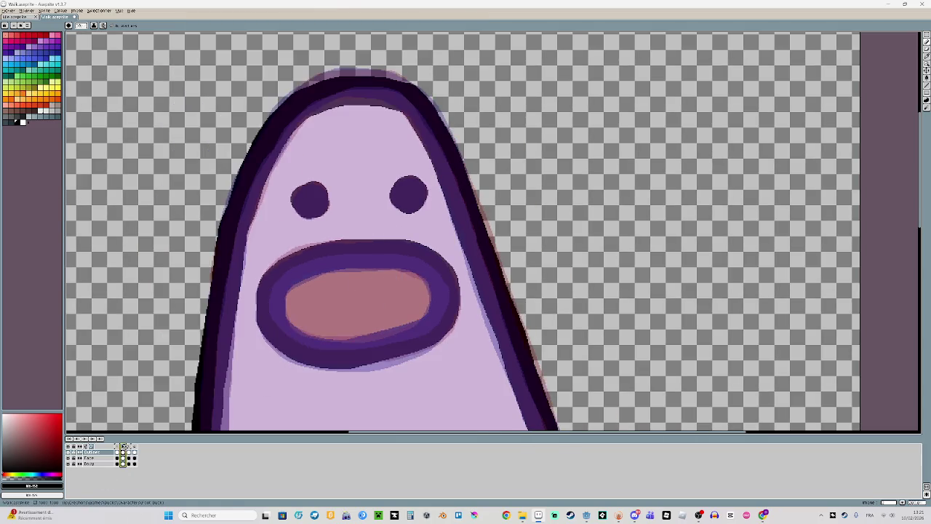
{"action": "left_click", "coordinate": [135, 451]}
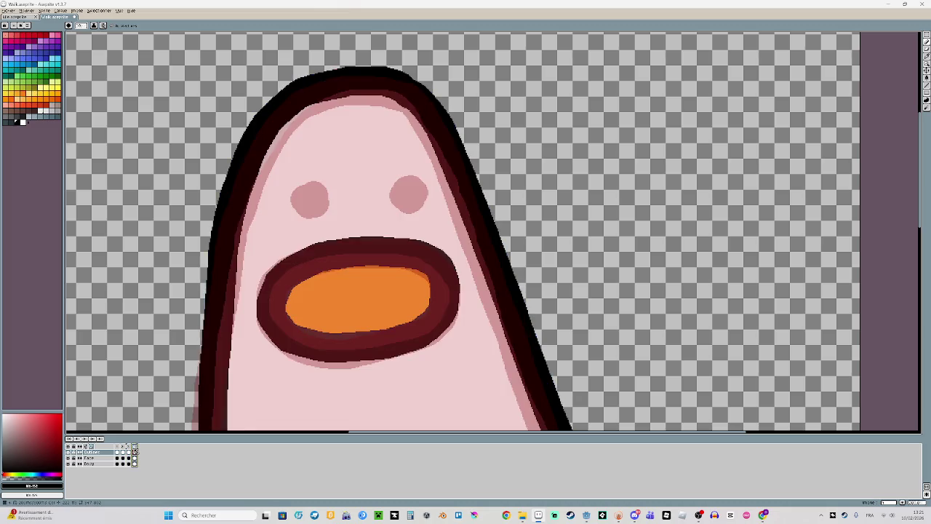
{"action": "mouse_move", "coordinate": [314, 196]}
{"action": "left_mouse_down"}
{"action": "mouse_move", "coordinate": [317, 205]}
{"action": "mouse_move", "coordinate": [306, 202]}
{"action": "left_mouse_up"}
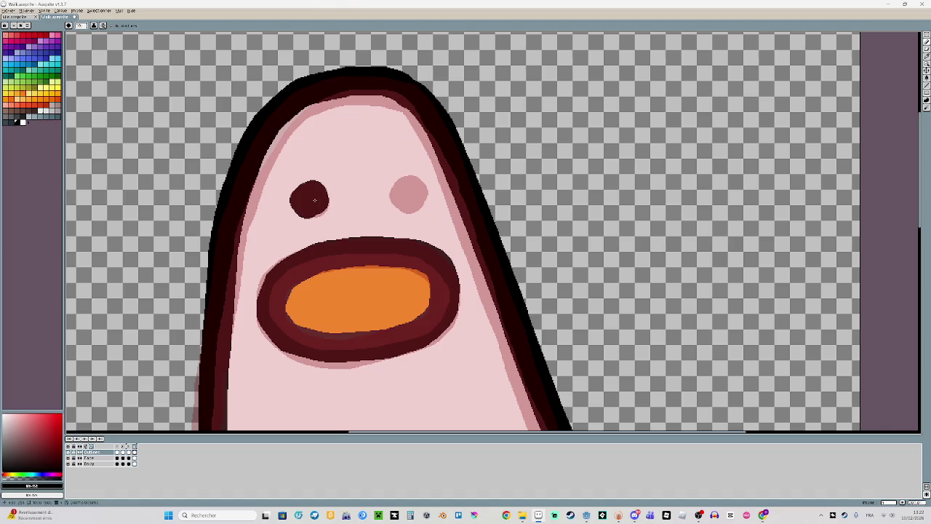
{"action": "left_click", "coordinate": [402, 194]}
{"action": "mouse_move", "coordinate": [403, 195]}
{"action": "left_mouse_down"}
{"action": "mouse_move", "coordinate": [417, 201]}
{"action": "mouse_move", "coordinate": [413, 194]}
{"action": "left_mouse_up"}
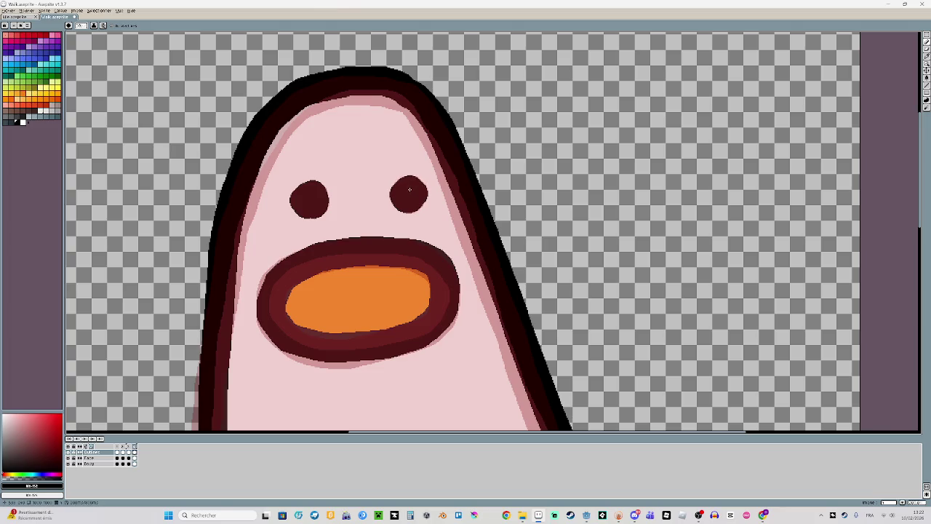
{"action": "scroll", "coordinate": [474, 246], "scroll_direction": "down", "scroll_amount": 3}
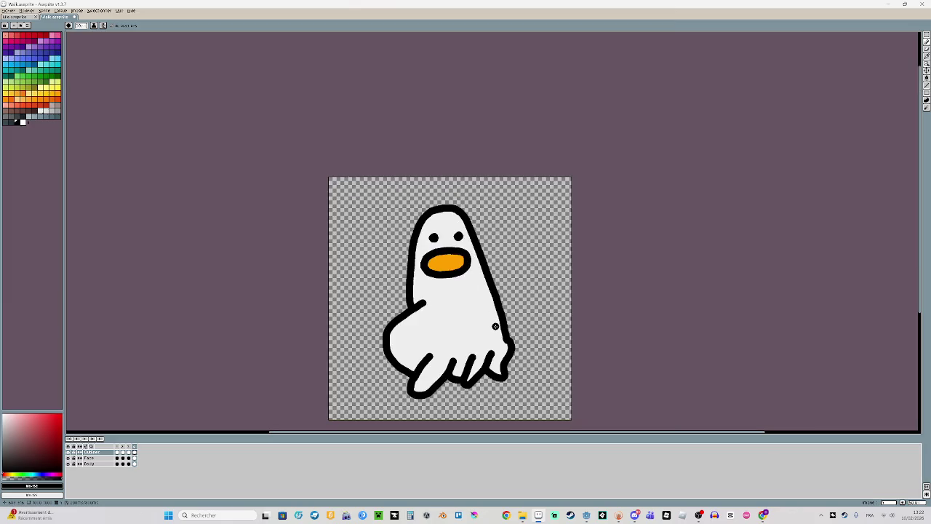
Turn on onion skinning in the timeline and select the Pencil tool
{"action": "scroll", "coordinate": [437, 291], "scroll_direction": "right", "scroll_amount": 3}
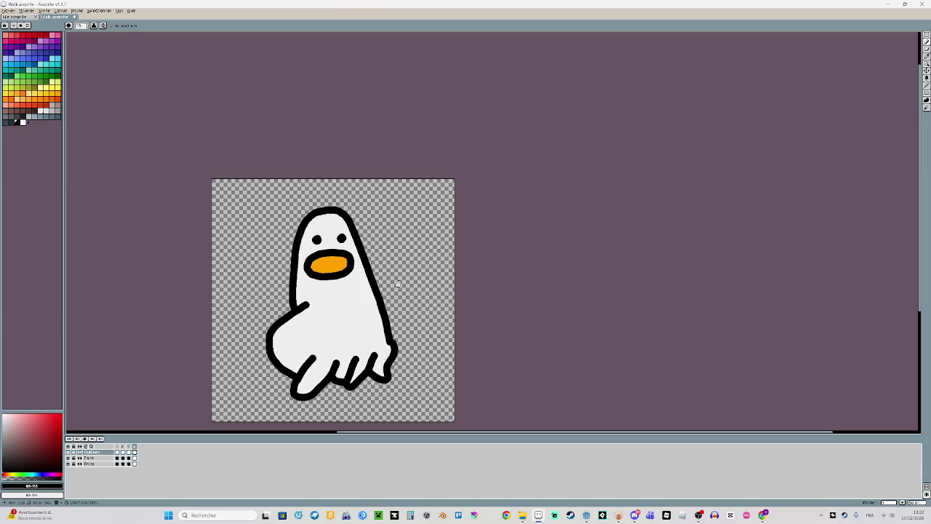
{"action": "left_click", "coordinate": [124, 447]}
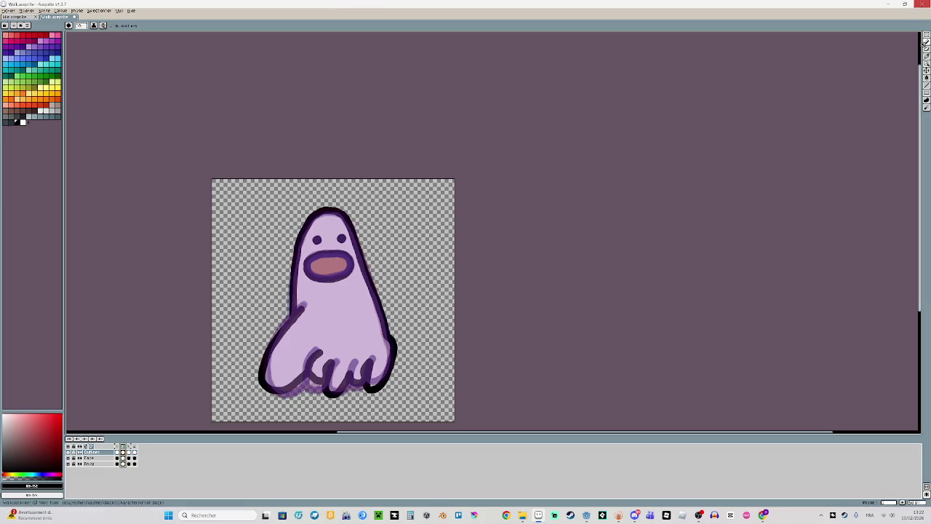
{"action": "scroll", "coordinate": [370, 303], "scroll_direction": "up", "scroll_amount": 2}
{"action": "scroll", "coordinate": [360, 237], "scroll_direction": "down", "scroll_amount": 2}
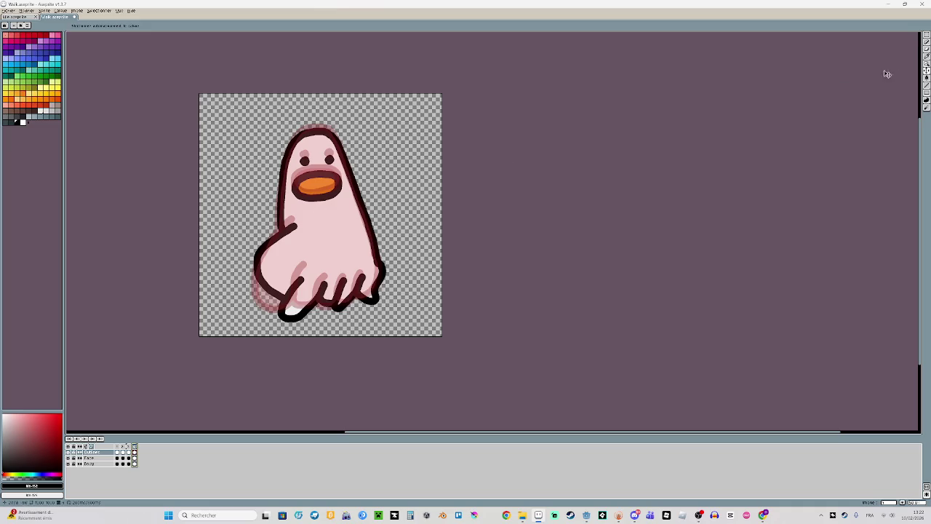
{"action": "left_click", "coordinate": [927, 42]}
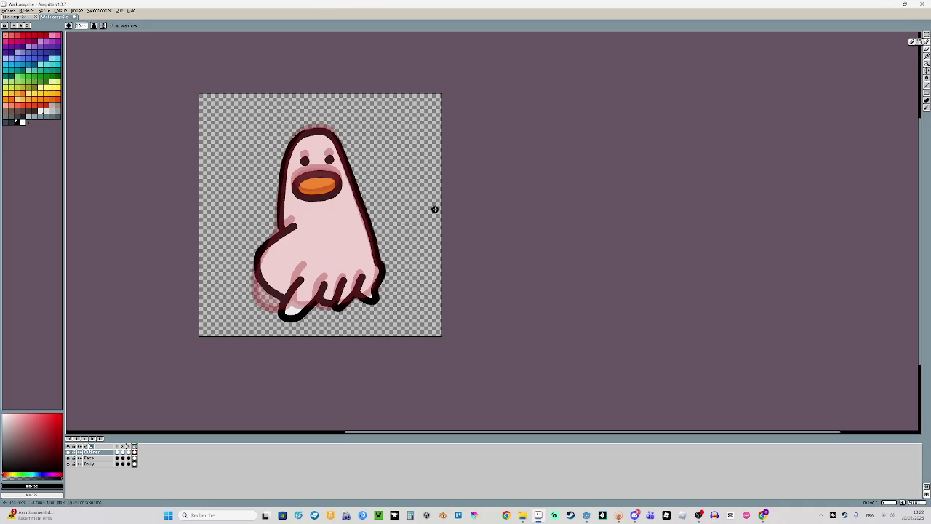
Select the Body cel, hide the Outlines layer, and undo an accidental fill erase
{"action": "left_click_drag", "start_coordinate": [414, 213], "coordinate": [389, 235]}
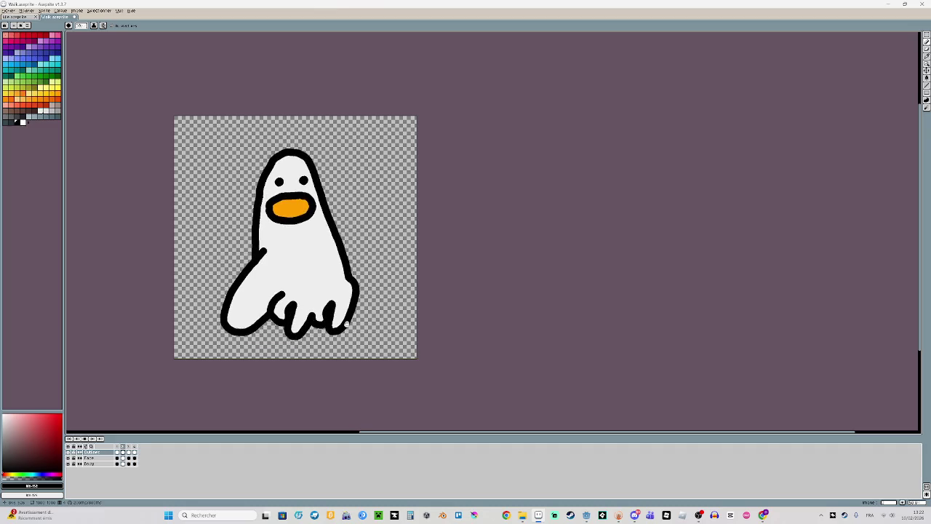
{"action": "scroll", "coordinate": [347, 324], "scroll_direction": "up", "scroll_amount": 2}
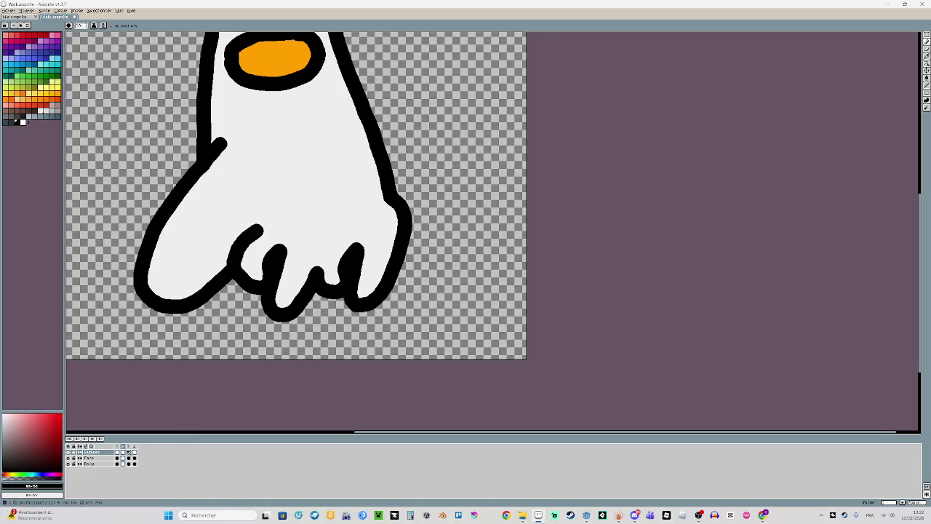
{"action": "scroll", "coordinate": [356, 304], "scroll_direction": "up", "scroll_amount": 3}
{"action": "scroll", "coordinate": [447, 236], "scroll_direction": "up", "scroll_amount": 1}
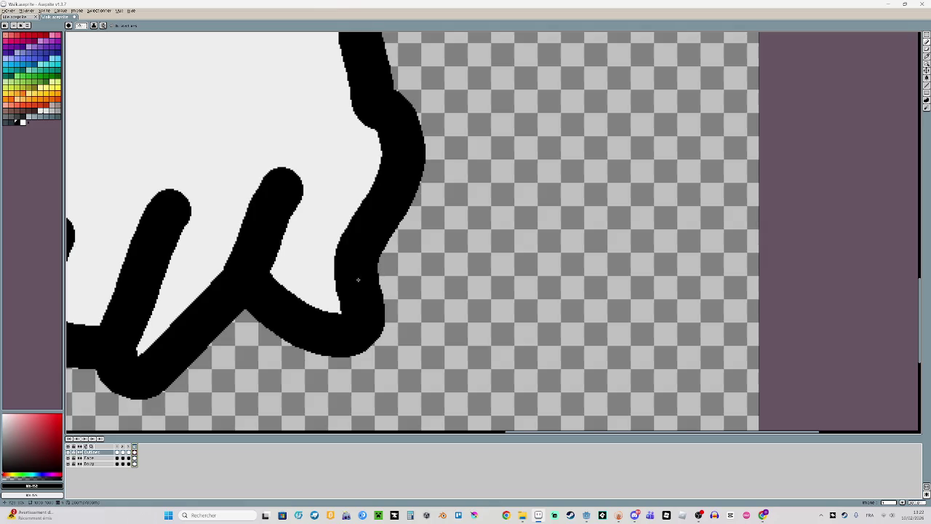
{"action": "left_click", "coordinate": [134, 464]}
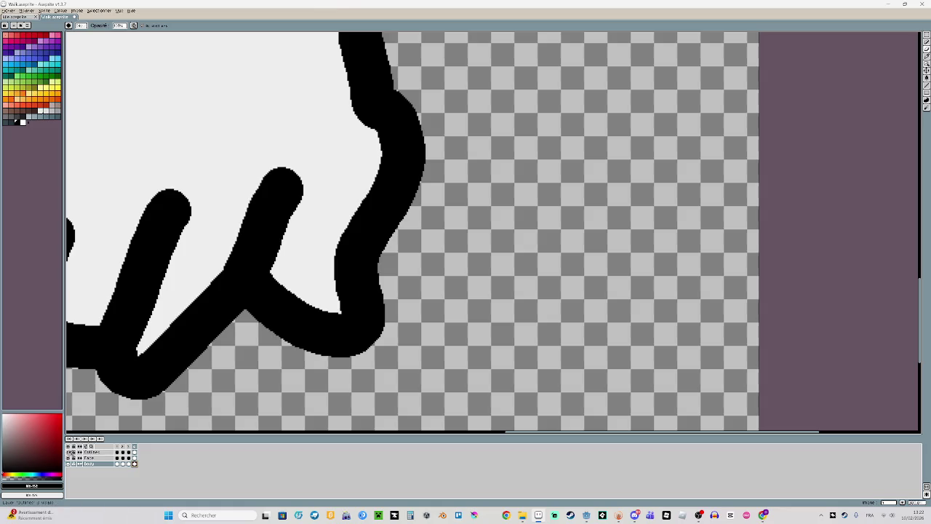
{"action": "left_click", "coordinate": [68, 452]}
{"action": "left_click_drag", "start_coordinate": [376, 335], "coordinate": [329, 318]}
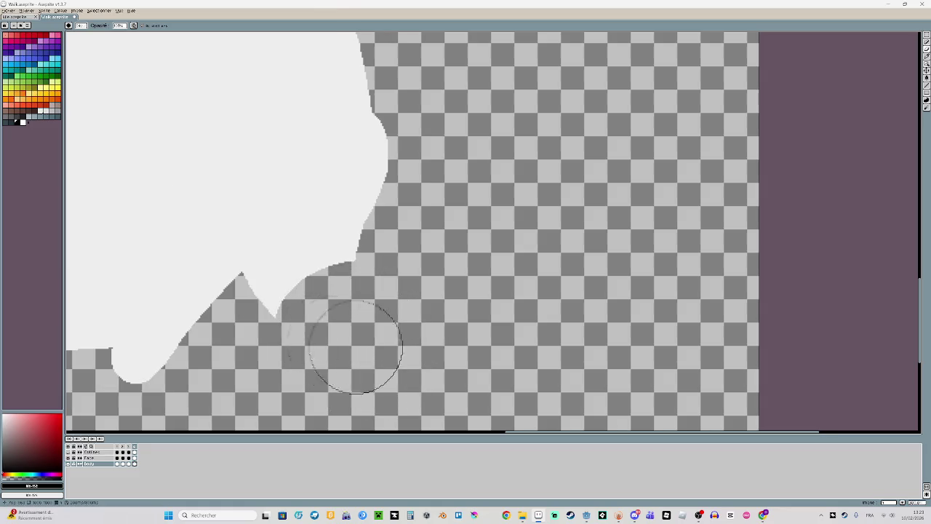
{"action": "key", "text": "ctrl+z"}
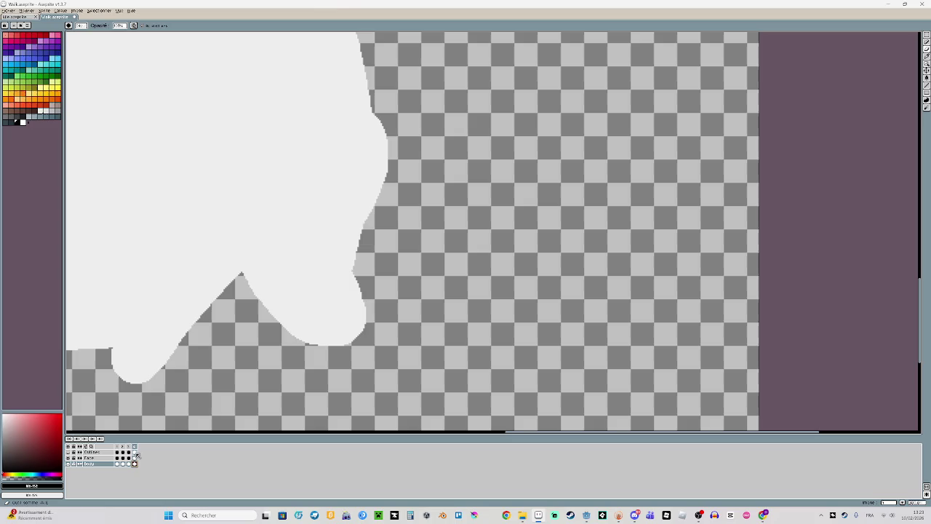
Show the Outlines layer again and erase the black outline at the rightmost toe
{"action": "left_click", "coordinate": [68, 451]}
{"action": "left_click", "coordinate": [88, 451]}
{"action": "mouse_move", "coordinate": [381, 303]}
{"action": "left_mouse_down"}
{"action": "mouse_move", "coordinate": [331, 336]}
{"action": "mouse_move", "coordinate": [379, 294]}
{"action": "mouse_move", "coordinate": [365, 242]}
{"action": "left_mouse_up"}
{"action": "key", "text": "b"}
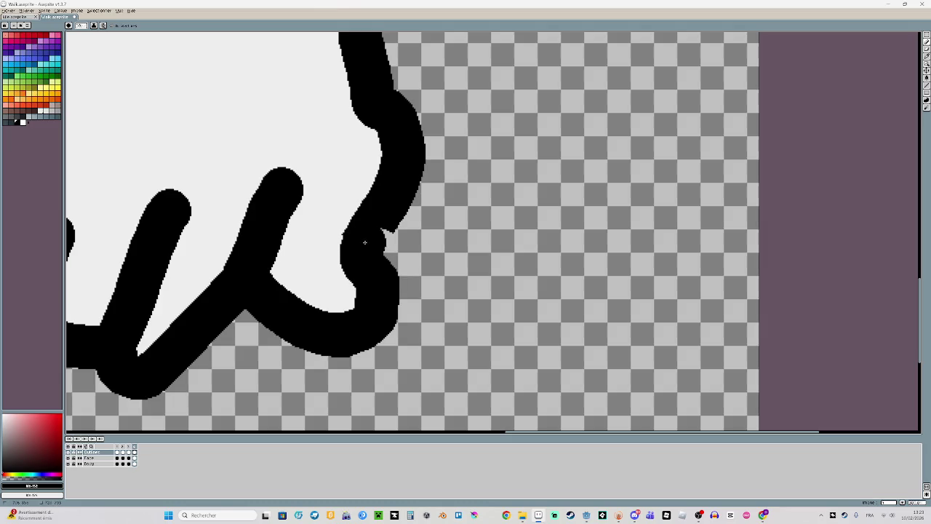
{"action": "scroll", "coordinate": [418, 309], "scroll_direction": "down", "scroll_amount": 4}
{"action": "scroll", "coordinate": [456, 333], "scroll_direction": "up", "scroll_amount": 1}
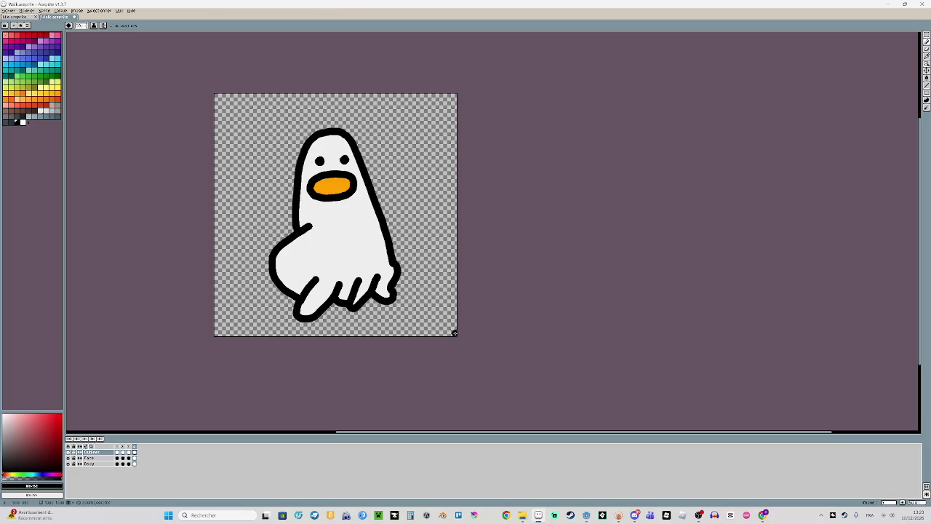
Preview the walk animation, export it as a Walk.png sprite sheet, and close Walk.aseprite
{"action": "key", "text": "Return"}
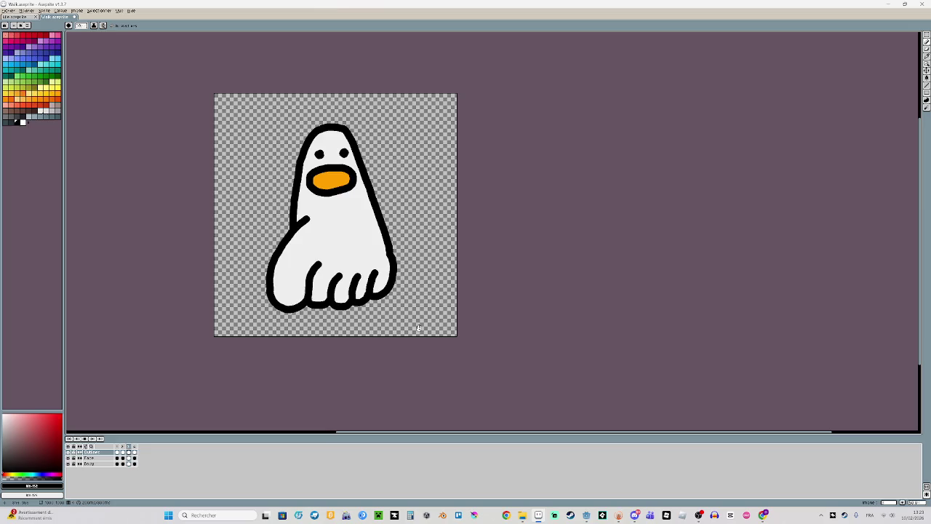
{"action": "scroll", "coordinate": [520, 269], "scroll_direction": "down", "scroll_amount": 2}
{"action": "scroll", "coordinate": [485, 293], "scroll_direction": "up", "scroll_amount": 1}
{"action": "left_click_drag", "start_coordinate": [485, 292], "coordinate": [479, 253]}
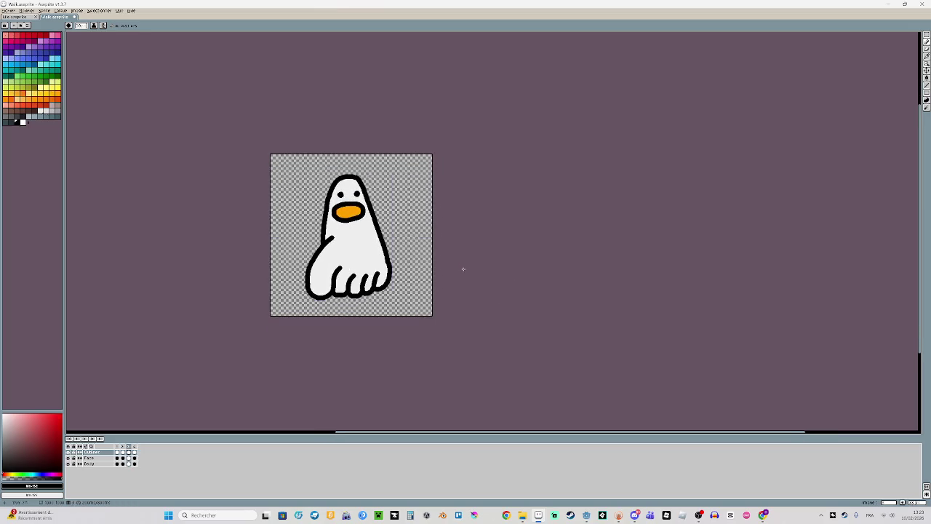
{"action": "key", "text": "ctrl+e"}
{"action": "left_click", "coordinate": [350, 218]}
{"action": "left_click", "coordinate": [75, 16]}
Close Aseprite and drag Idle.png and Walk.png from Explorer into Godot's FileSystem dock
{"action": "left_click", "coordinate": [922, 4]}
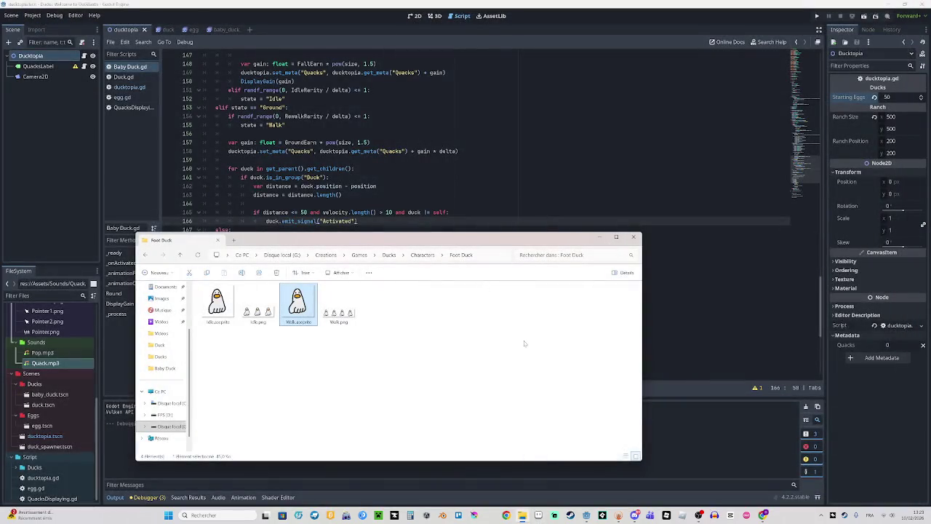
{"action": "left_click", "coordinate": [338, 305]}
{"action": "left_click", "coordinate": [258, 320], "text": "ctrl"}
{"action": "left_click_drag", "start_coordinate": [258, 320], "coordinate": [44, 363]}
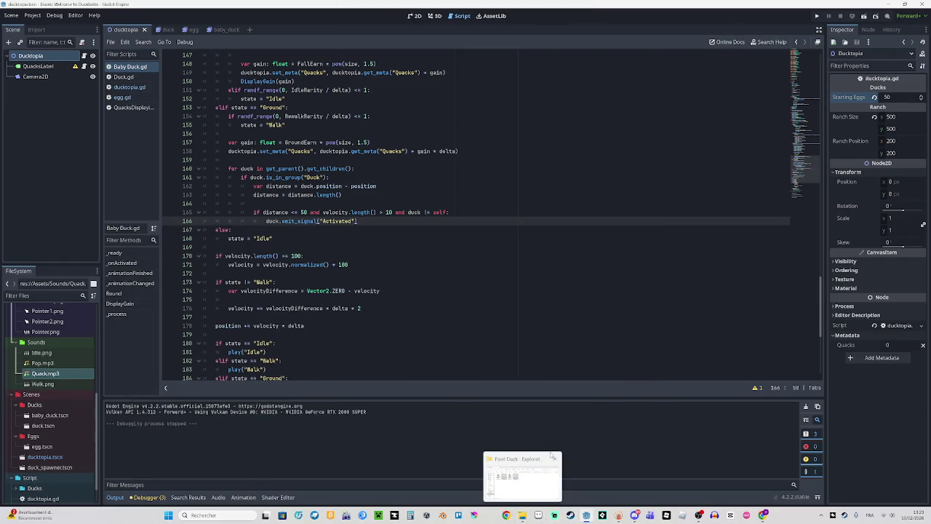
{"action": "left_click", "coordinate": [55, 414]}
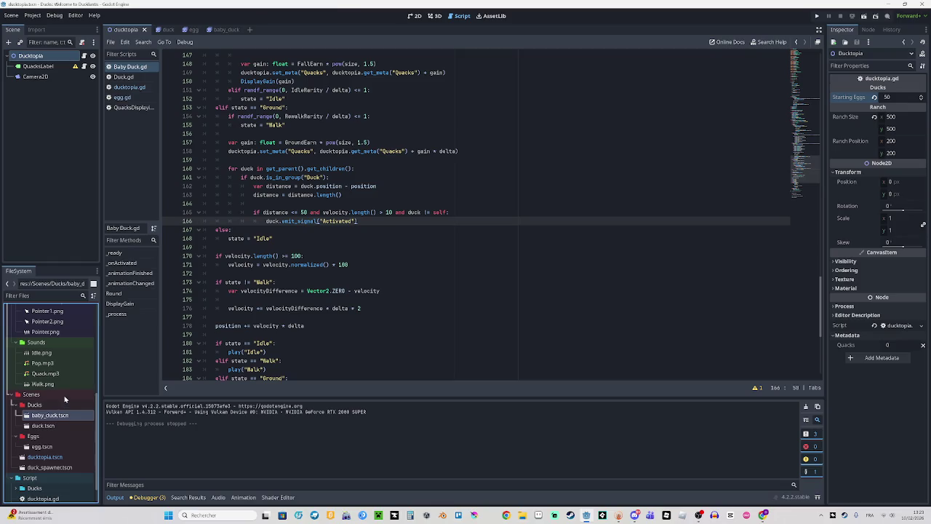
{"action": "scroll", "coordinate": [64, 398], "scroll_direction": "up", "scroll_amount": 2}
{"action": "scroll", "coordinate": [63, 399], "scroll_direction": "up", "scroll_amount": 2}
{"action": "scroll", "coordinate": [61, 398], "scroll_direction": "up", "scroll_amount": 2}
{"action": "scroll", "coordinate": [61, 398], "scroll_direction": "up", "scroll_amount": 2}
{"action": "scroll", "coordinate": [61, 398], "scroll_direction": "up", "scroll_amount": 2}
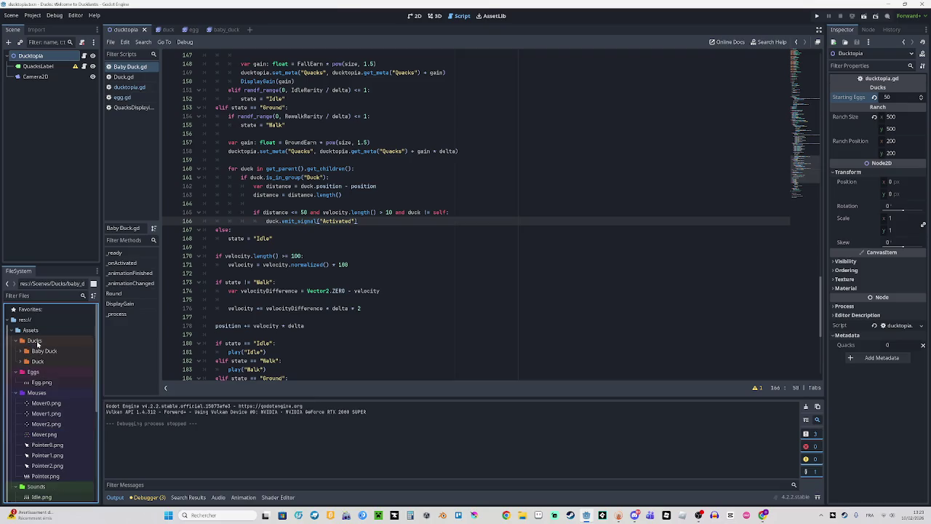
Create a new folder named Foot Duck inside Assets/Ducks
{"action": "left_click", "coordinate": [23, 351]}
{"action": "right_click", "coordinate": [35, 340]}
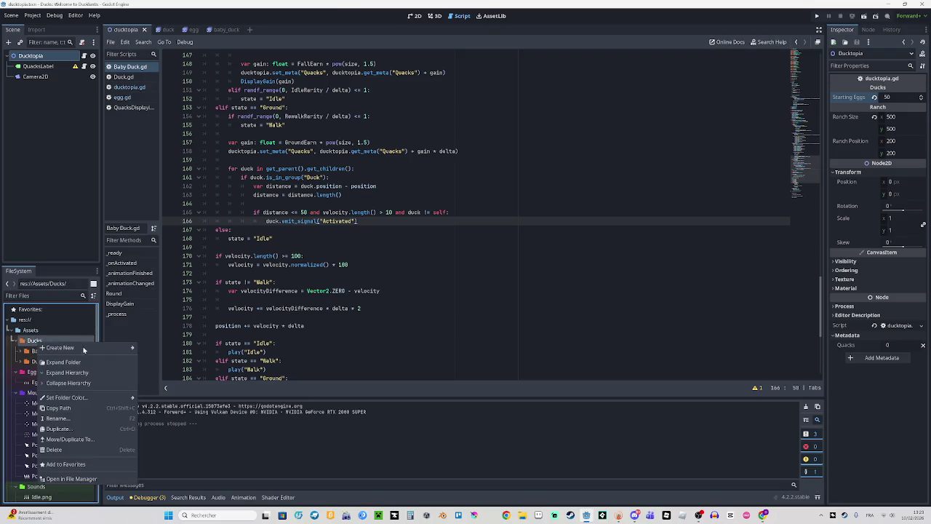
{"action": "left_click", "coordinate": [154, 348]}
{"action": "type", "text": "Foot Duck"}
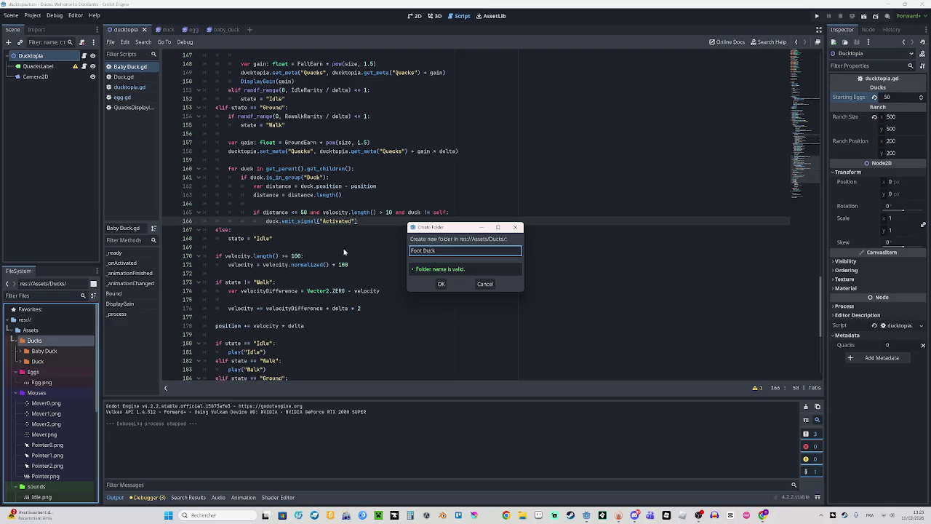
{"action": "key", "text": "Return"}
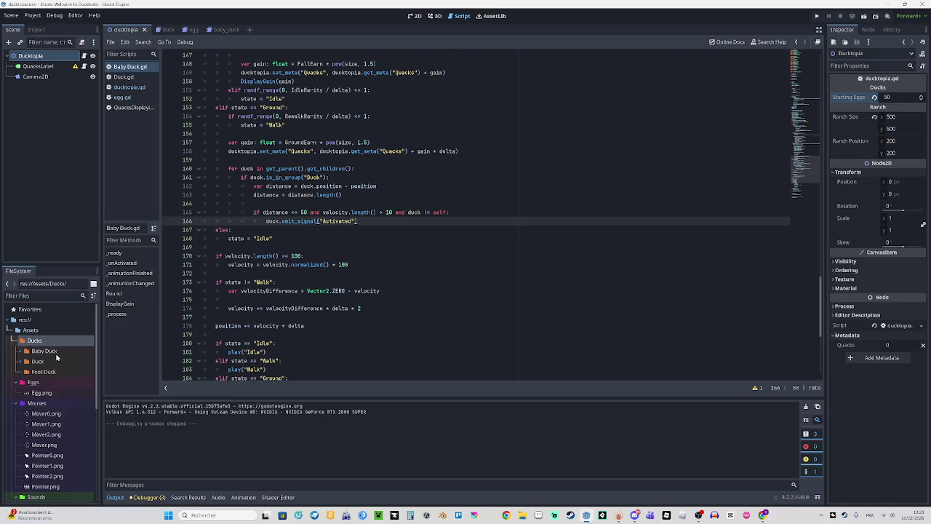
{"action": "scroll", "coordinate": [58, 386], "scroll_direction": "down", "scroll_amount": 2}
{"action": "scroll", "coordinate": [59, 437], "scroll_direction": "down", "scroll_amount": 2}
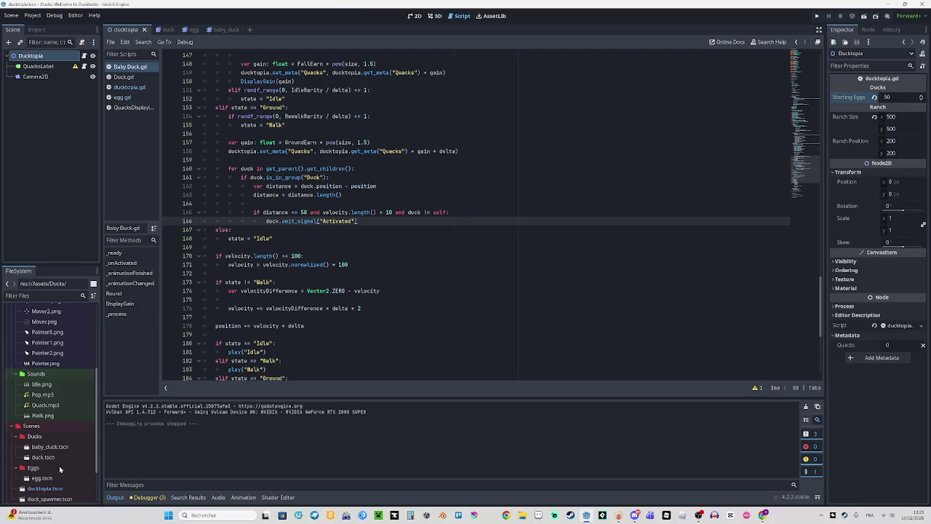
Move Idle.png and Walk.png into the Foot Duck folder
{"action": "left_click", "coordinate": [56, 419]}
{"action": "left_click", "coordinate": [48, 386], "text": "ctrl"}
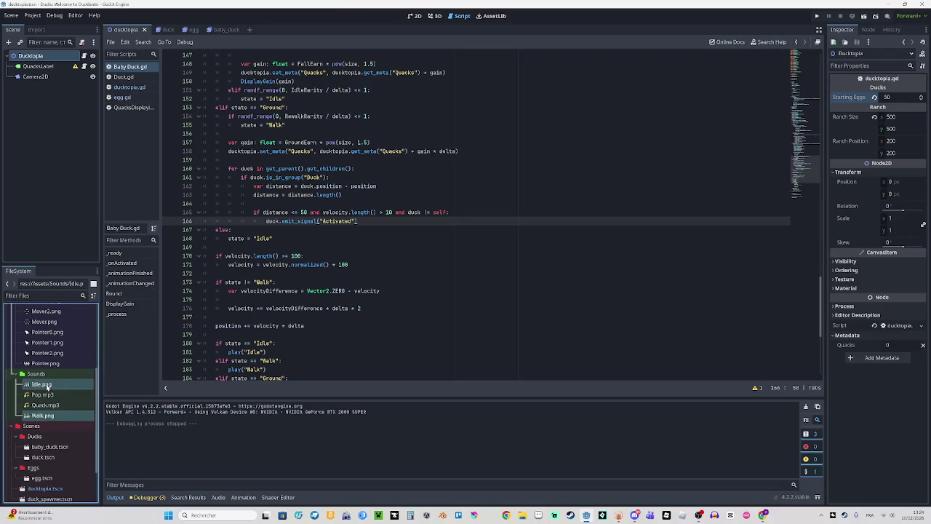
{"action": "scroll", "coordinate": [63, 448], "scroll_direction": "up", "scroll_amount": 1}
{"action": "scroll", "coordinate": [63, 447], "scroll_direction": "up", "scroll_amount": 1}
{"action": "left_click_drag", "start_coordinate": [59, 451], "coordinate": [44, 362]}
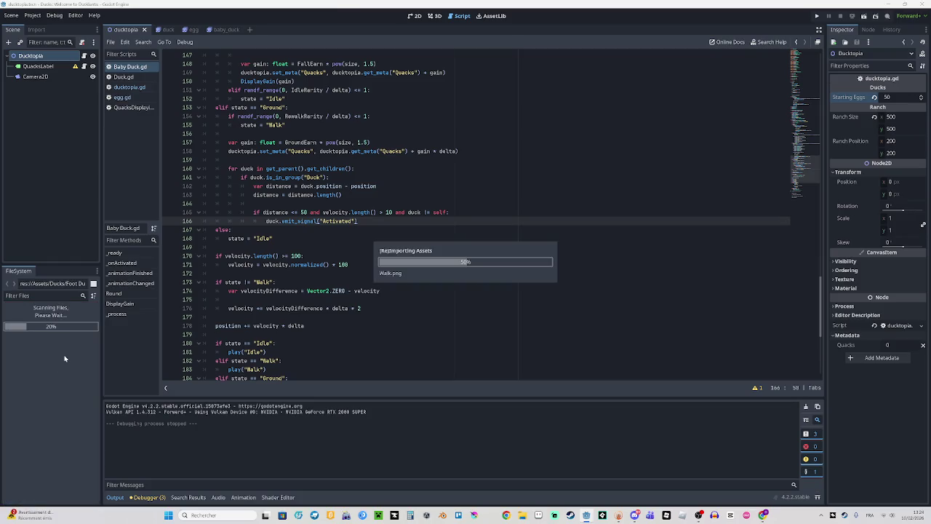
{"action": "left_click", "coordinate": [249, 30]}
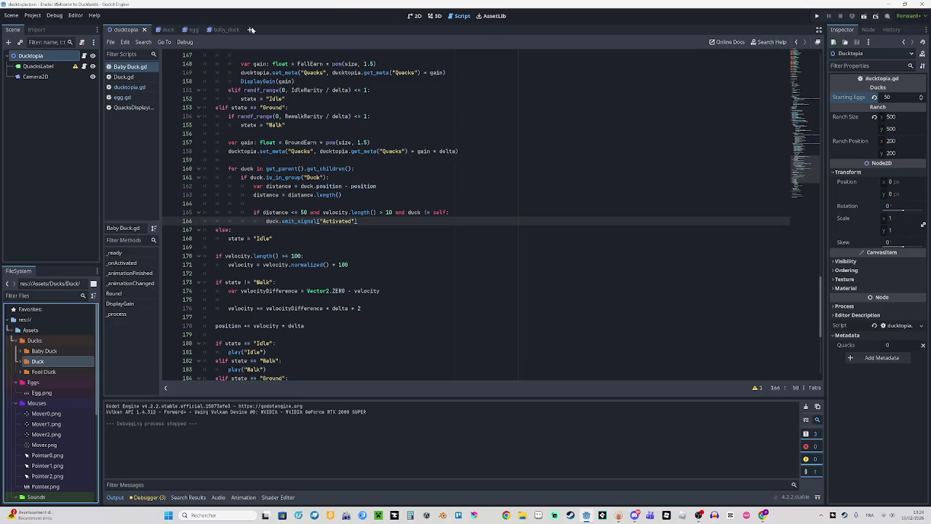
Replace the new scene's Node2D root with an AnimatedSprite2D root
{"action": "left_click", "coordinate": [81, 67]}
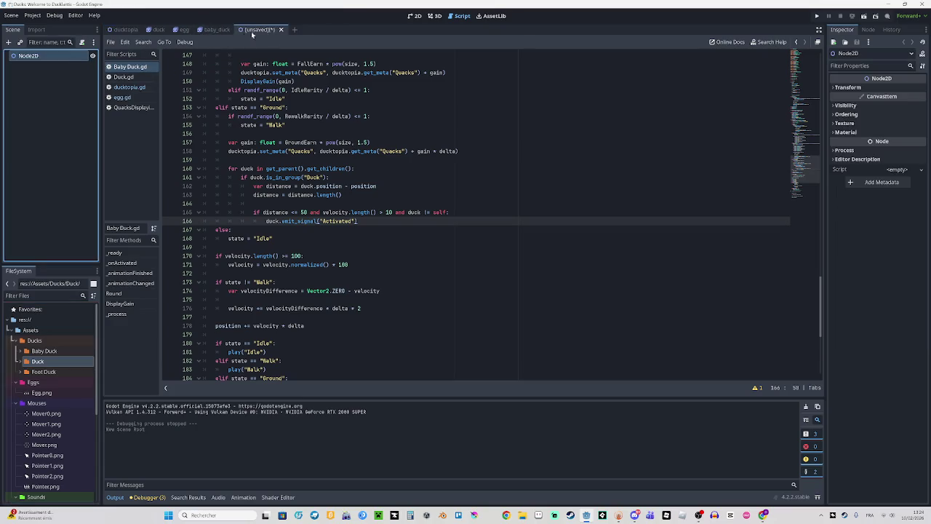
{"action": "key", "text": "Delete"}
{"action": "key", "text": "Return"}
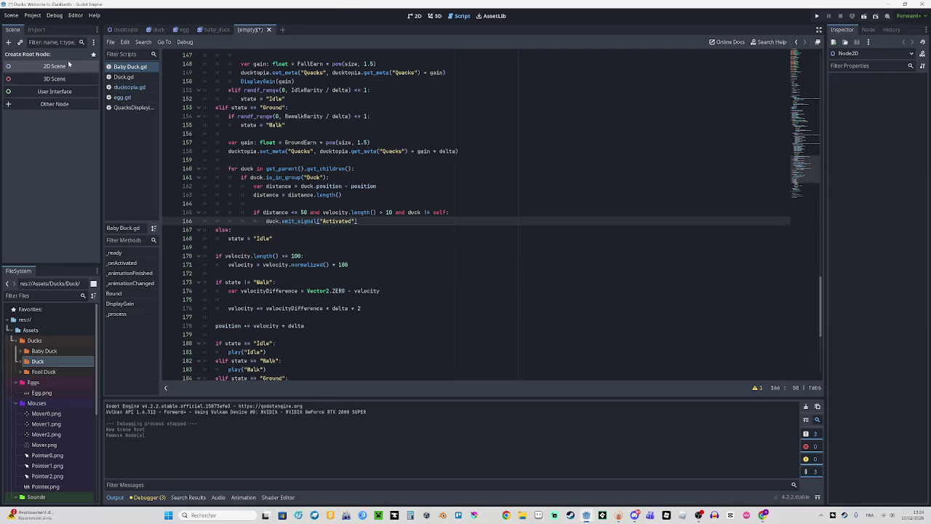
{"action": "left_click", "coordinate": [64, 103]}
{"action": "type", "text": "a"}
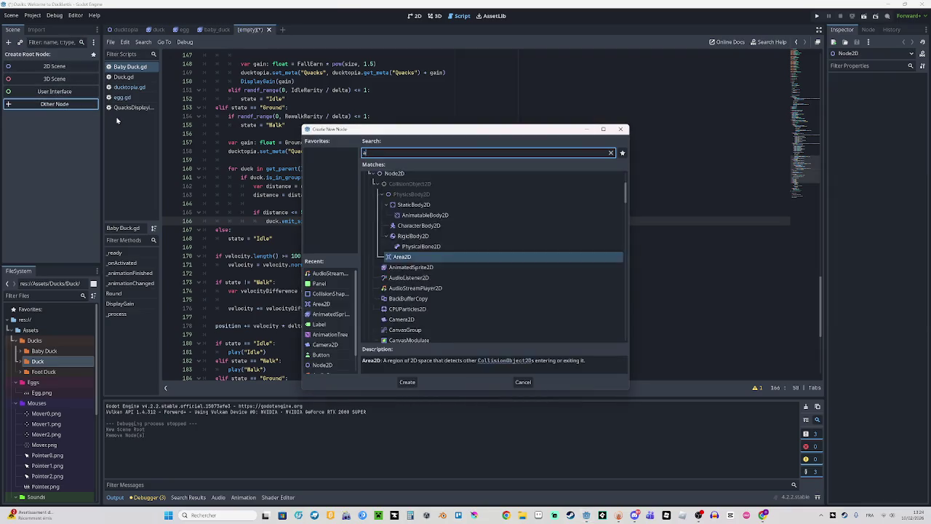
{"action": "type", "text": "n"}
{"action": "scroll", "coordinate": [520, 297], "scroll_direction": "up", "scroll_amount": 3}
{"action": "scroll", "coordinate": [521, 291], "scroll_direction": "up", "scroll_amount": 3}
{"action": "scroll", "coordinate": [461, 249], "scroll_direction": "up", "scroll_amount": 2}
{"action": "double_click", "coordinate": [438, 224]}
Rename the root node to Foot Duck and view it in the 2D workspace
{"action": "double_click", "coordinate": [44, 56]}
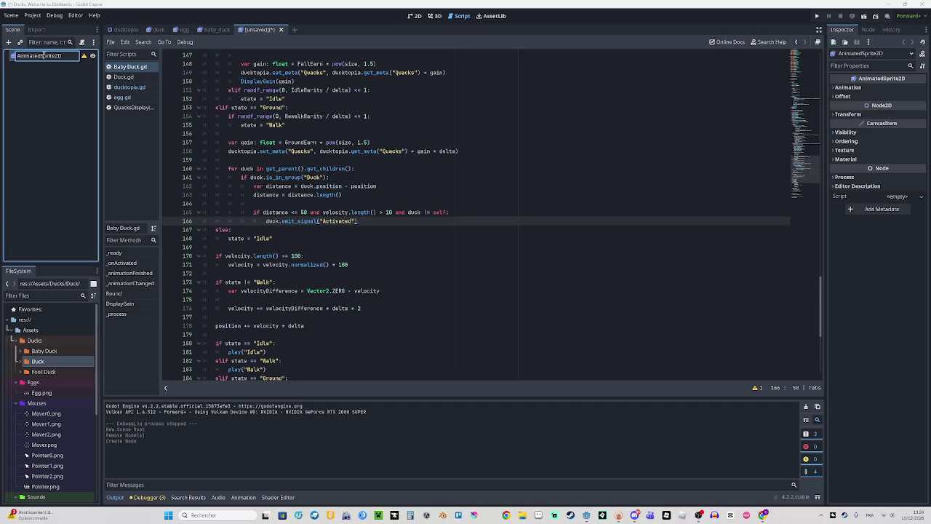
{"action": "type", "text": "Foot Duck"}
{"action": "key", "text": "Return"}
{"action": "left_click", "coordinate": [415, 16]}
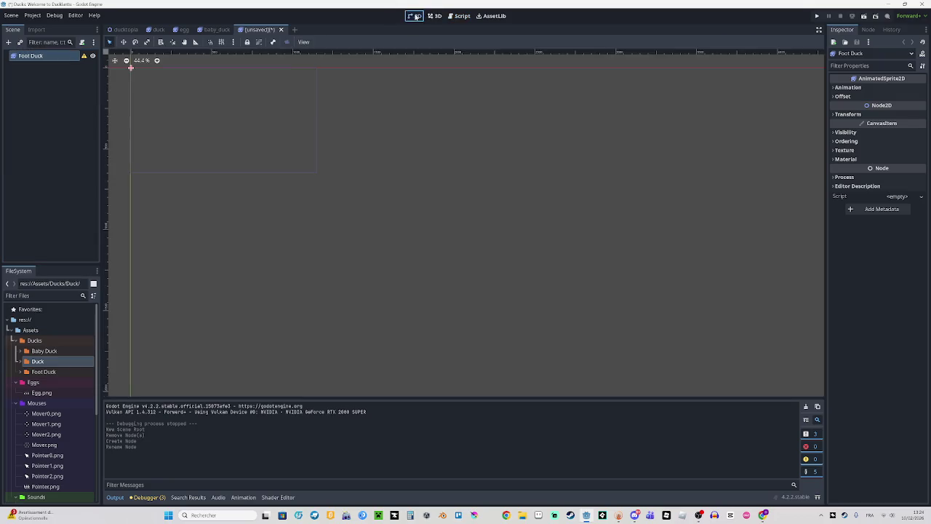
Save the scene as foot_duck.tscn in res://Scenes/Ducks
{"action": "scroll", "coordinate": [304, 161], "scroll_direction": "up", "scroll_amount": 3}
{"action": "scroll", "coordinate": [317, 229], "scroll_direction": "up", "scroll_amount": 2}
{"action": "scroll", "coordinate": [316, 219], "scroll_direction": "up", "scroll_amount": 2}
{"action": "key", "text": "ctrl+s"}
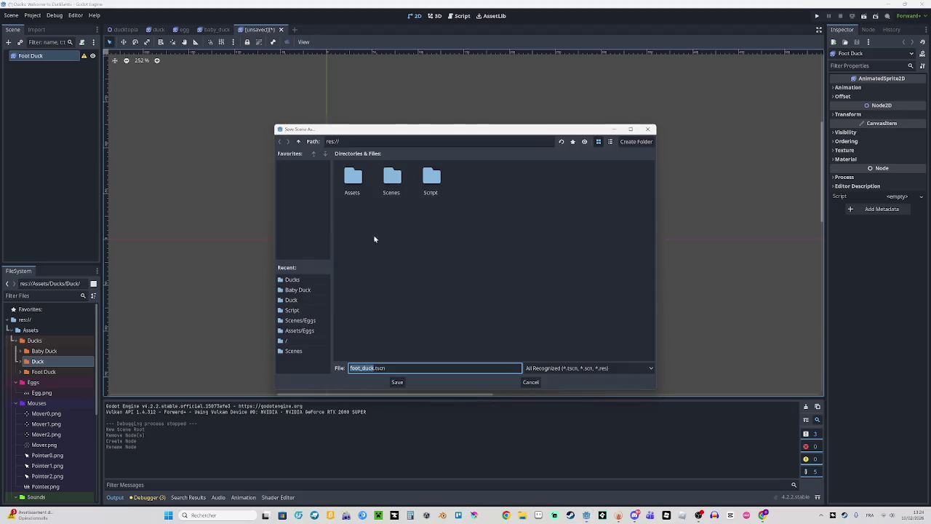
{"action": "double_click", "coordinate": [391, 178]}
{"action": "double_click", "coordinate": [359, 187]}
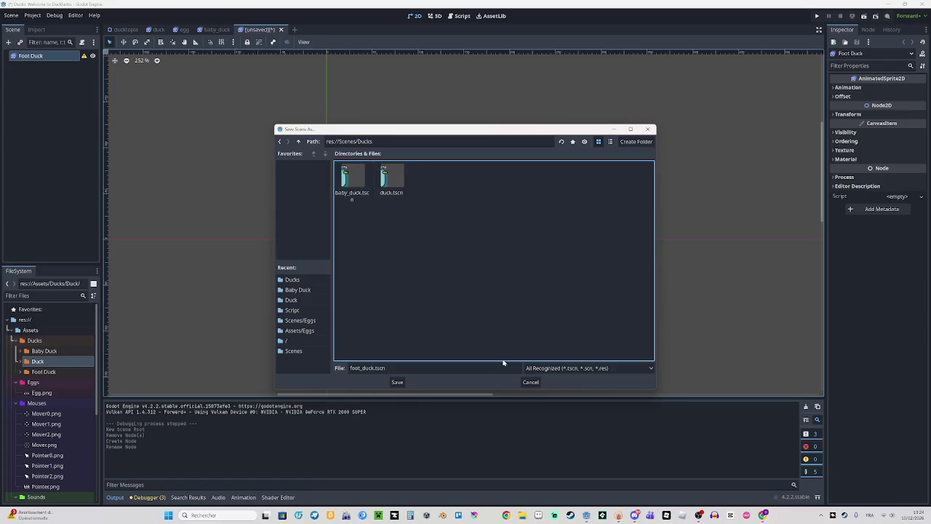
{"action": "left_click", "coordinate": [397, 381]}
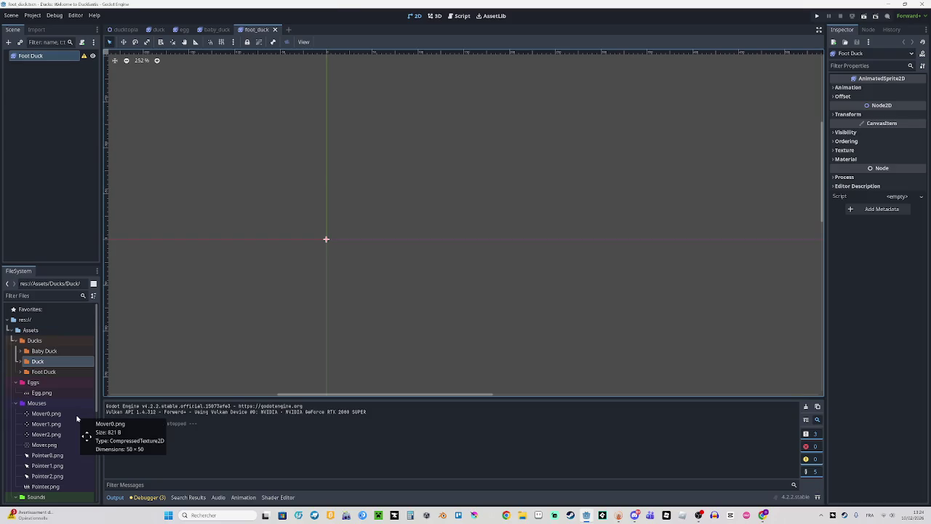
{"action": "scroll", "coordinate": [76, 416], "scroll_direction": "down", "scroll_amount": 1}
{"action": "scroll", "coordinate": [75, 418], "scroll_direction": "down", "scroll_amount": 3}
{"action": "scroll", "coordinate": [73, 420], "scroll_direction": "up", "scroll_amount": 3}
{"action": "scroll", "coordinate": [72, 420], "scroll_direction": "up", "scroll_amount": 1}
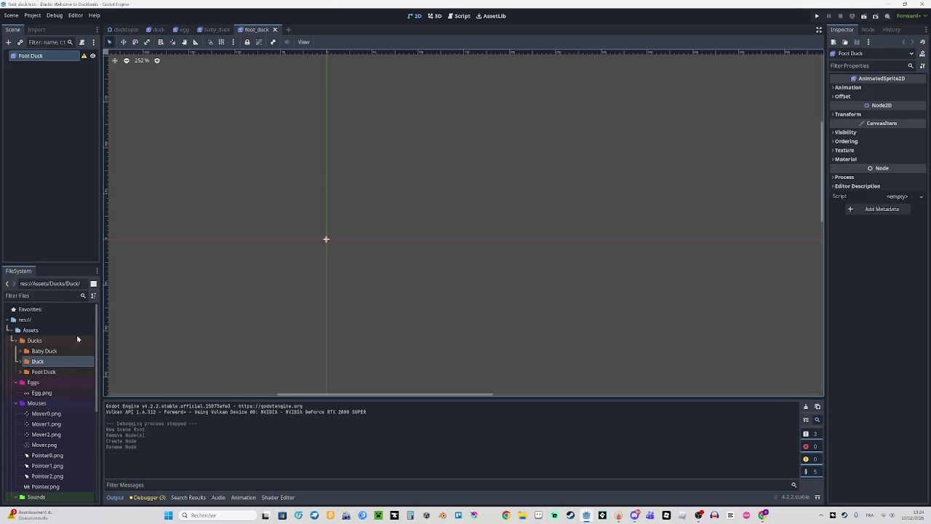
Give Foot Duck a new SpriteFrames resource and rename its default animation to Idle
{"action": "left_click", "coordinate": [884, 88]}
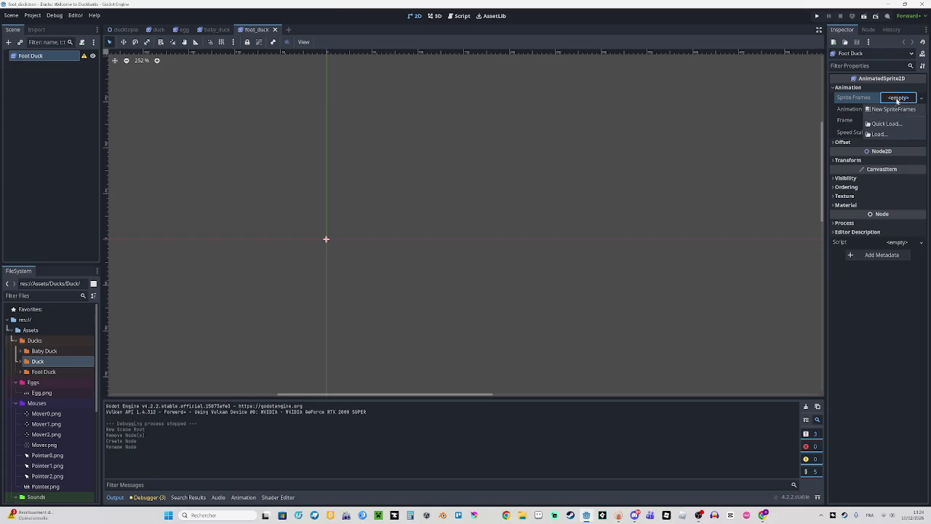
{"action": "left_click", "coordinate": [894, 109]}
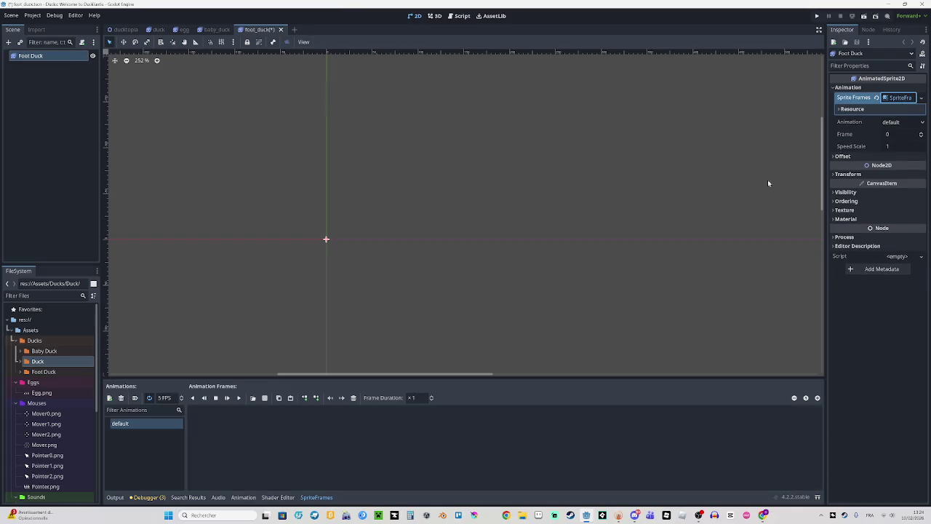
{"action": "double_click", "coordinate": [150, 422]}
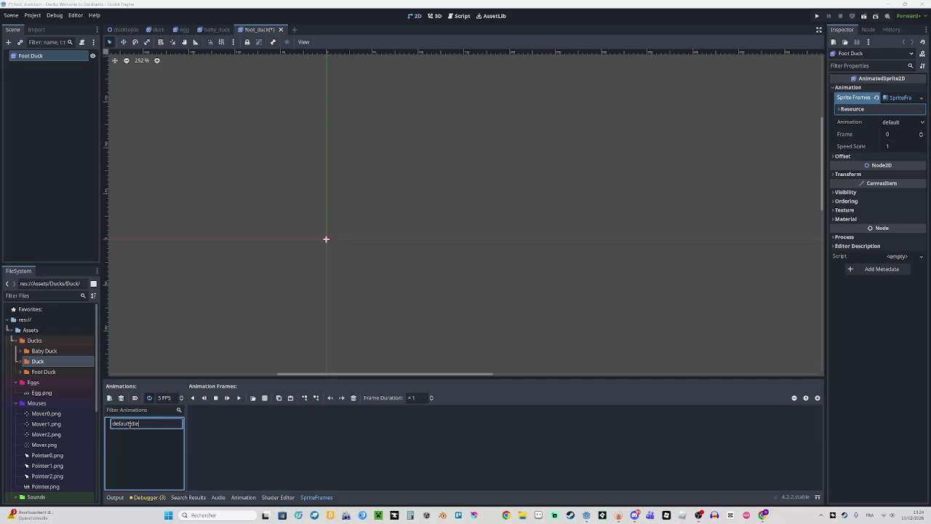
{"action": "key", "text": "Return"}
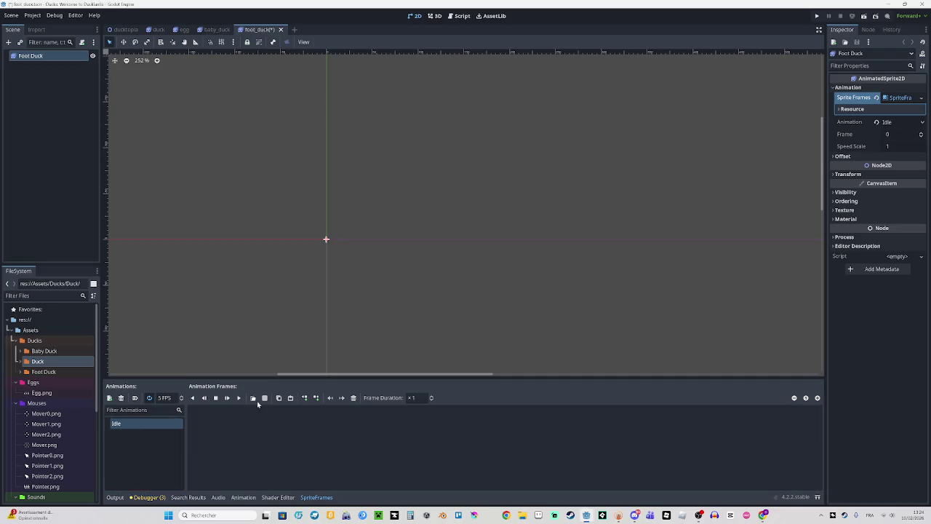
{"action": "left_click", "coordinate": [266, 397]}
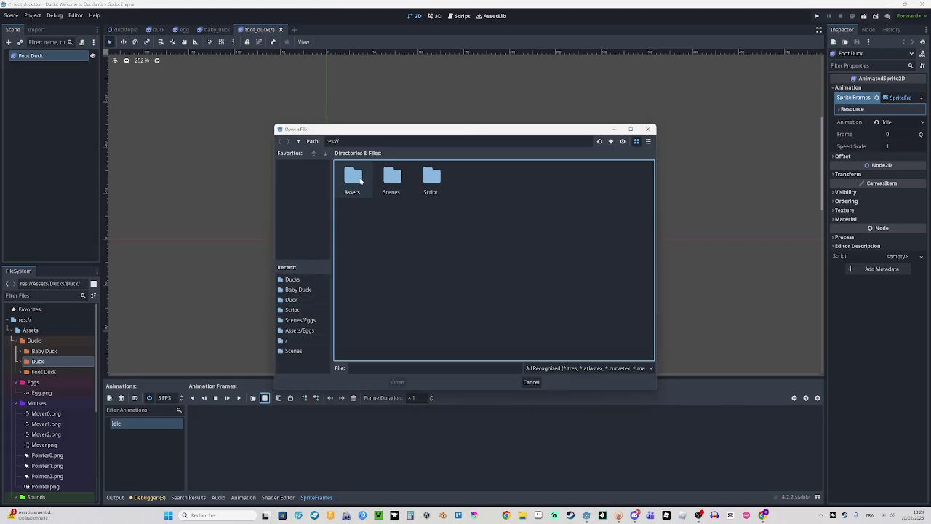
Browse to res://Assets/Ducks/Foot Duck and load Idle.png as the sprite sheet
{"action": "left_click", "coordinate": [294, 300]}
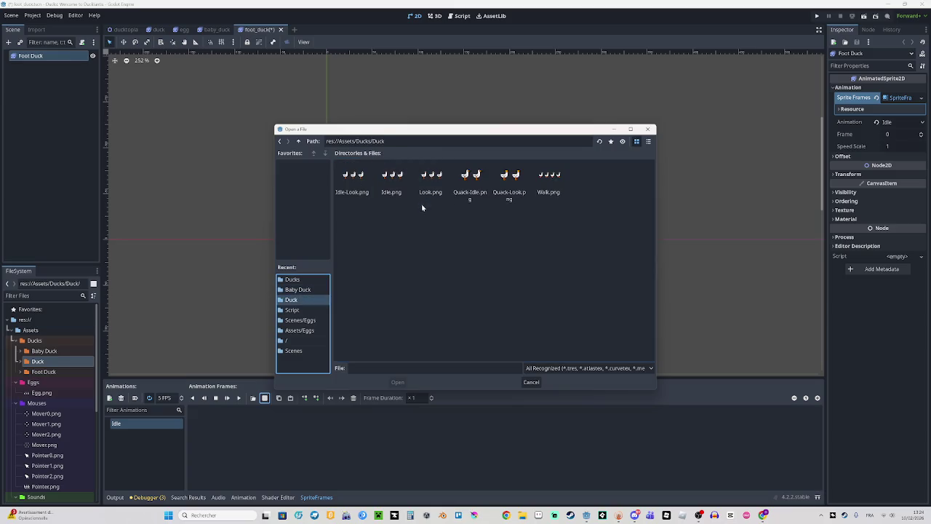
{"action": "left_click", "coordinate": [293, 279]}
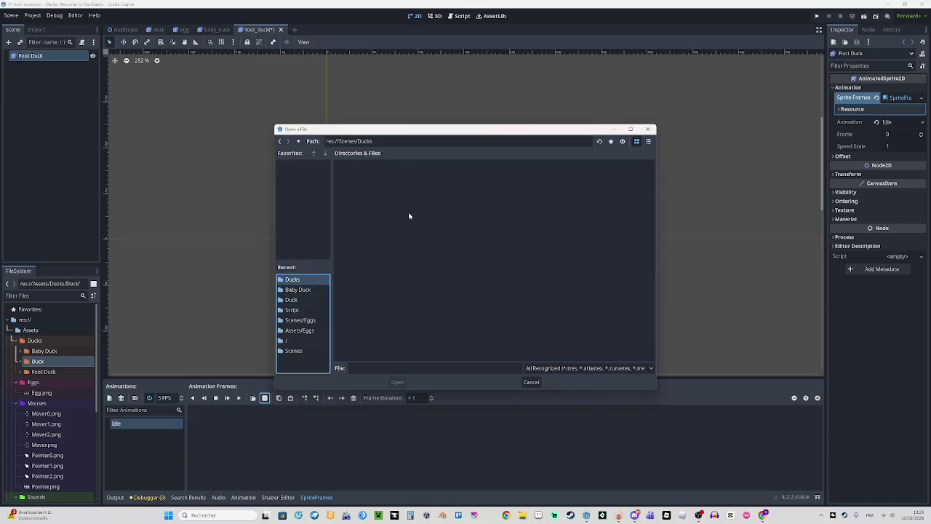
{"action": "left_click", "coordinate": [318, 331]}
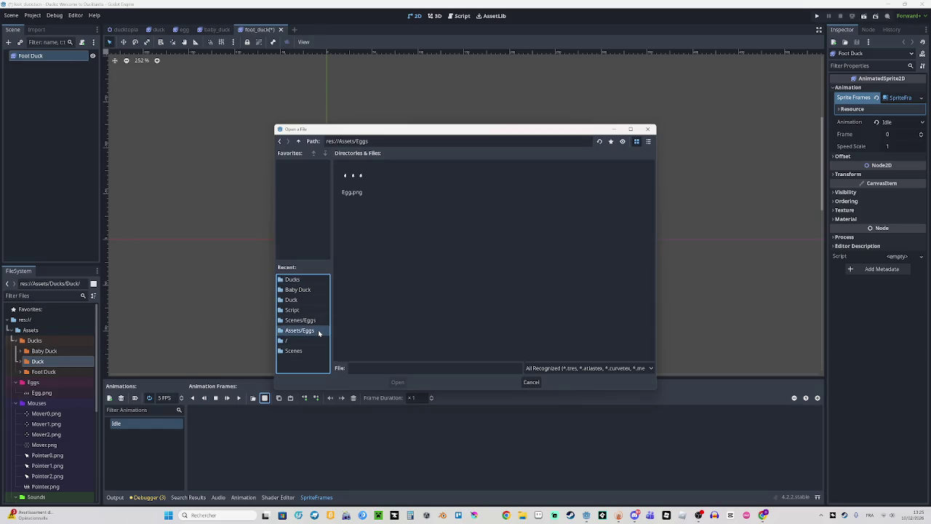
{"action": "left_click", "coordinate": [304, 353]}
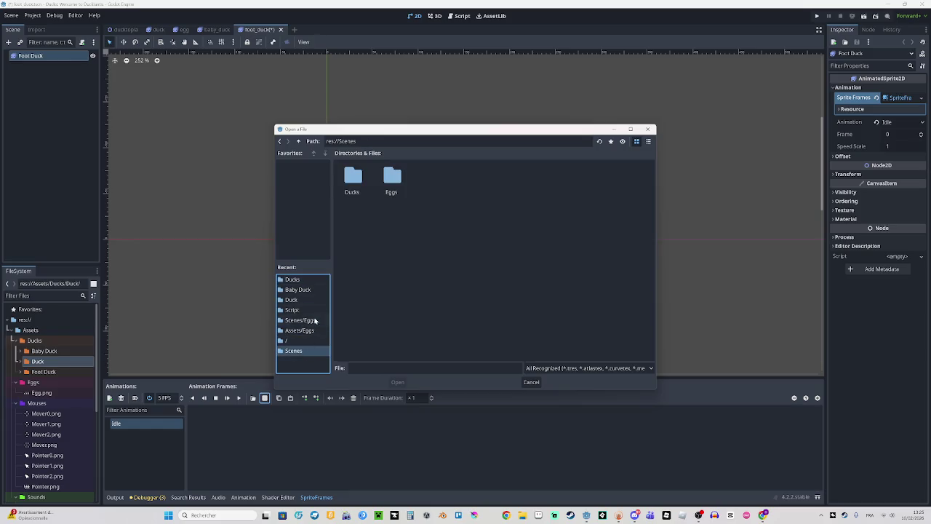
{"action": "left_click", "coordinate": [299, 340]}
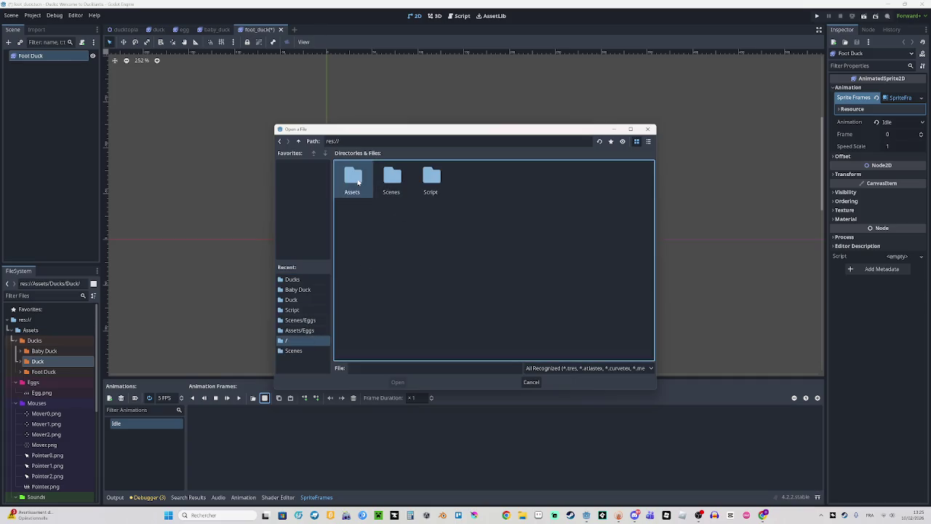
{"action": "double_click", "coordinate": [352, 178]}
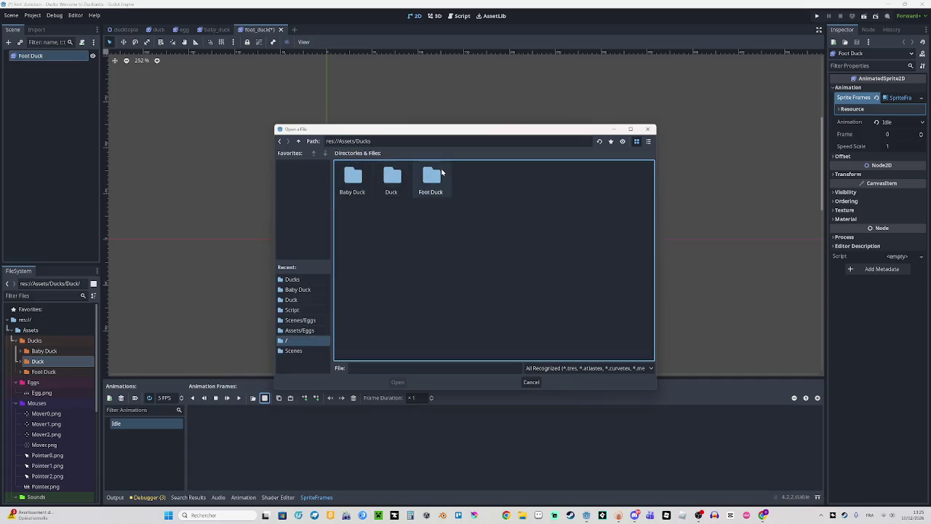
{"action": "double_click", "coordinate": [432, 179]}
{"action": "double_click", "coordinate": [353, 179]}
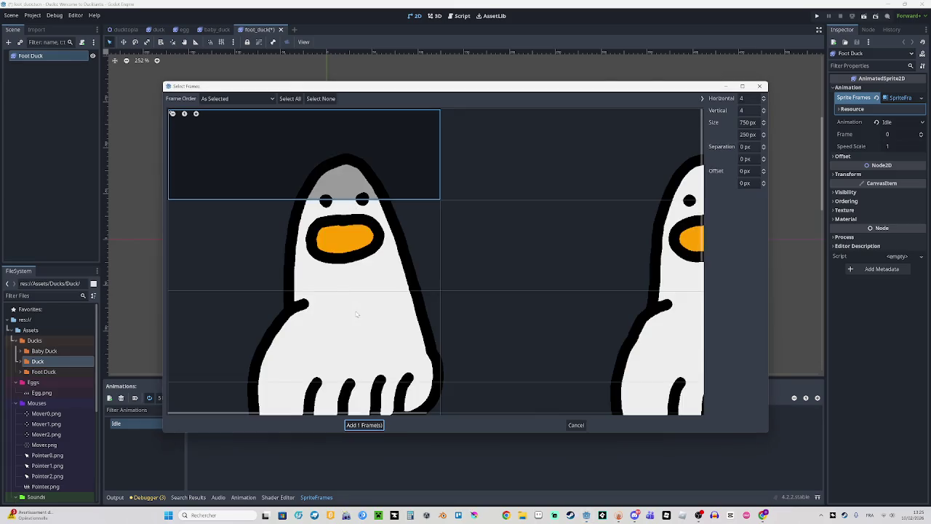
Slice Idle.png into a 3×1 grid of 1000×1000 px cells and add all three frames to Idle
{"action": "double_click", "coordinate": [749, 100]}
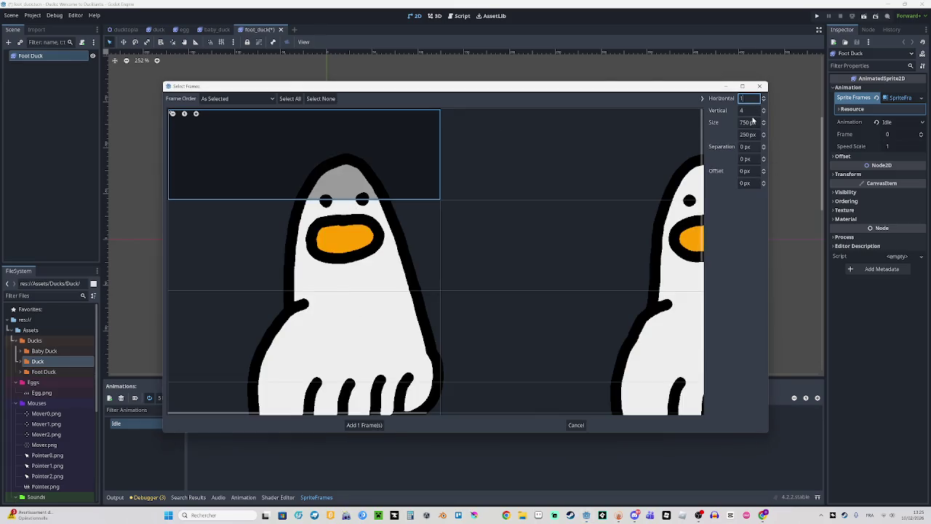
{"action": "double_click", "coordinate": [754, 121]}
{"action": "double_click", "coordinate": [749, 135]}
{"action": "type", "text": "1000"}
{"action": "key", "text": "Return"}
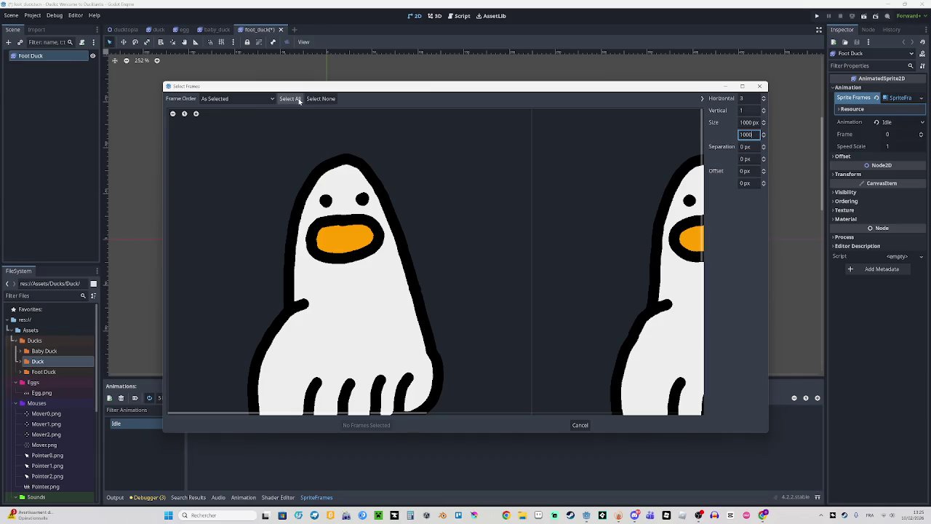
{"action": "left_click", "coordinate": [298, 100]}
{"action": "left_click", "coordinate": [360, 425]}
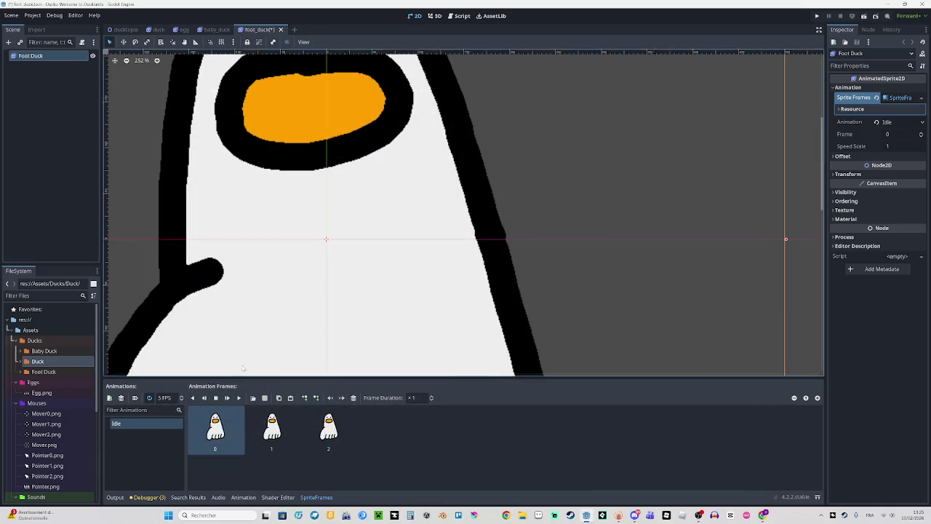
{"action": "scroll", "coordinate": [243, 369], "scroll_direction": "down", "scroll_amount": 1}
{"action": "scroll", "coordinate": [266, 335], "scroll_direction": "down", "scroll_amount": 3}
{"action": "scroll", "coordinate": [294, 310], "scroll_direction": "up", "scroll_amount": 1}
{"action": "scroll", "coordinate": [219, 273], "scroll_direction": "up", "scroll_amount": 1}
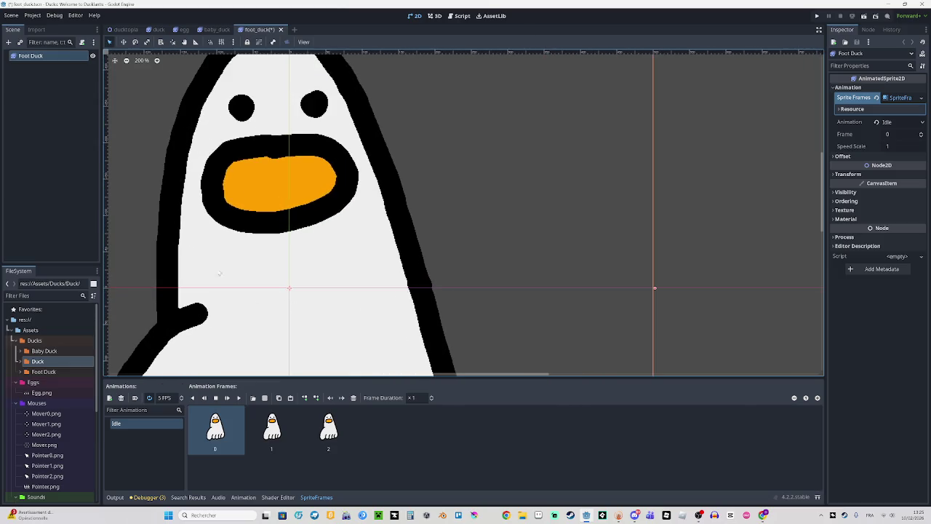
Set Foot Duck's Transform Scale to 0.2 on both axes
{"action": "left_click", "coordinate": [861, 157]}
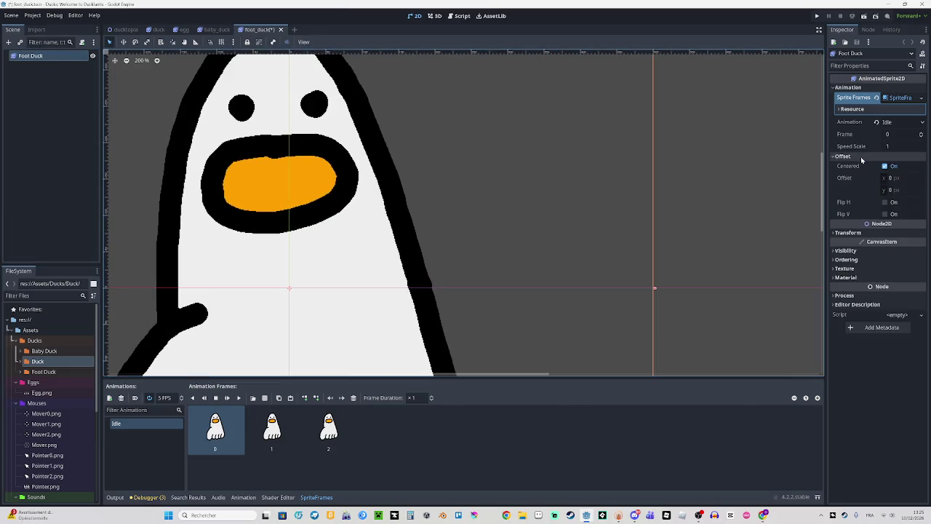
{"action": "left_click", "coordinate": [848, 174]}
{"action": "left_click", "coordinate": [900, 221]}
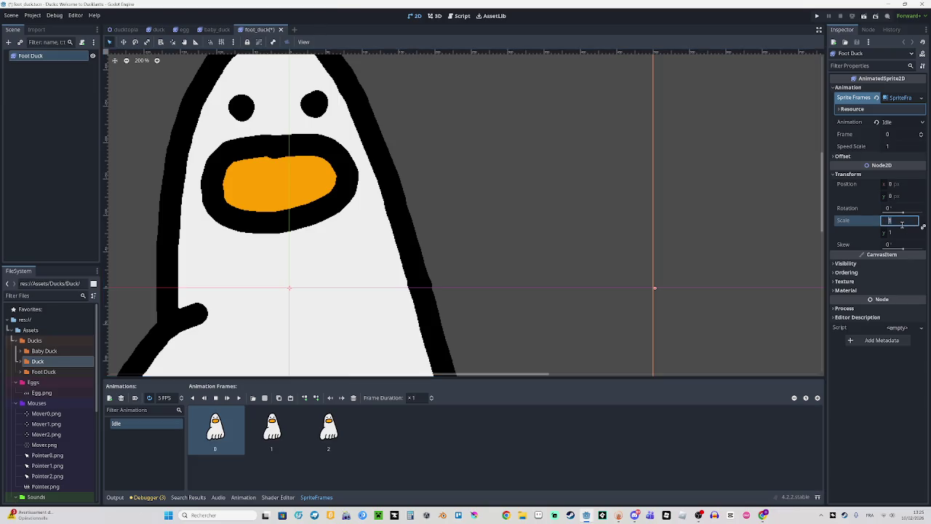
{"action": "type", "text": "0.2"}
{"action": "key", "text": "Return"}
{"action": "scroll", "coordinate": [313, 294], "scroll_direction": "up", "scroll_amount": 1}
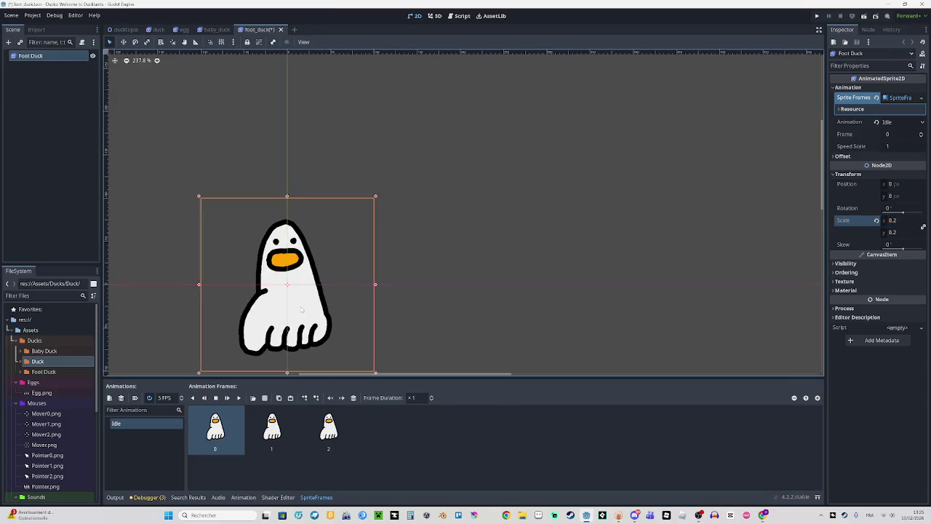
{"action": "scroll", "coordinate": [302, 302], "scroll_direction": "up", "scroll_amount": 1}
{"action": "left_click_drag", "start_coordinate": [339, 281], "coordinate": [426, 197]}
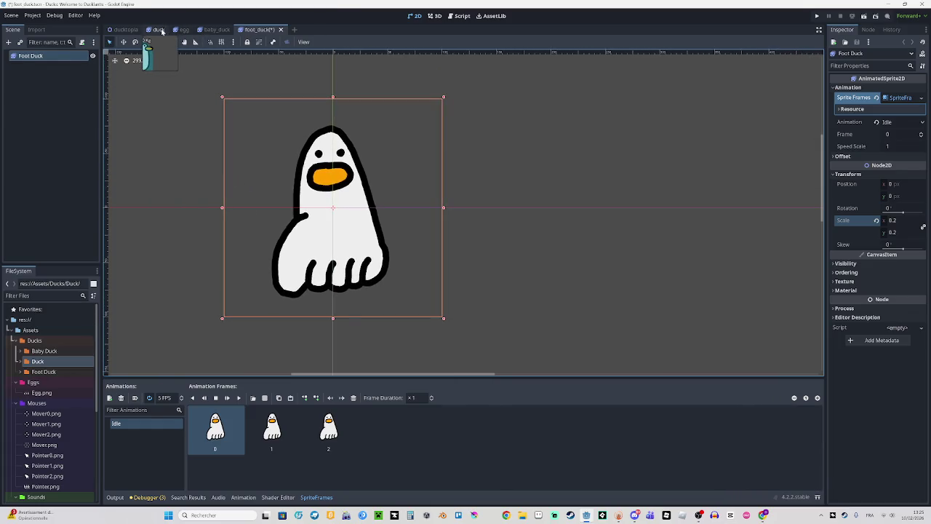
Compare with the regular duck in the duck scene, then return to foot_duck
{"action": "left_click", "coordinate": [166, 32]}
{"action": "left_click", "coordinate": [40, 58]}
{"action": "left_click", "coordinate": [256, 31]}
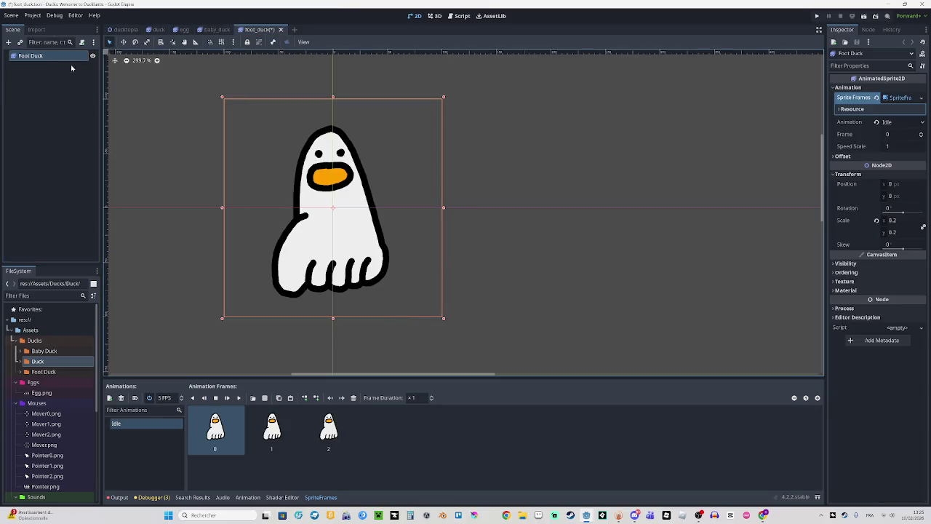
Paste the regular Duck under Foot Duck as a reference and try a Foot Duck scale of 0.1
{"action": "key", "text": "ctrl+v"}
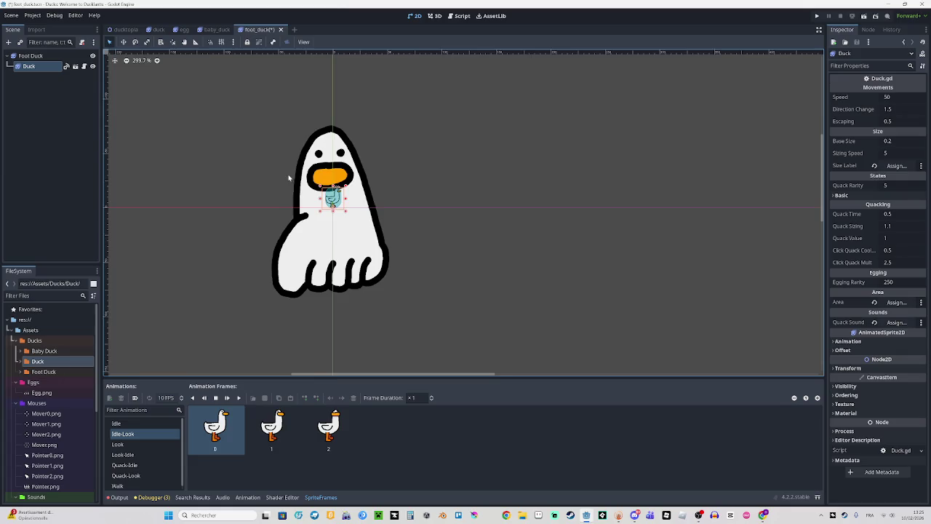
{"action": "scroll", "coordinate": [288, 178], "scroll_direction": "up", "scroll_amount": 2}
{"action": "scroll", "coordinate": [306, 171], "scroll_direction": "up", "scroll_amount": 1}
{"action": "scroll", "coordinate": [314, 165], "scroll_direction": "up", "scroll_amount": 1}
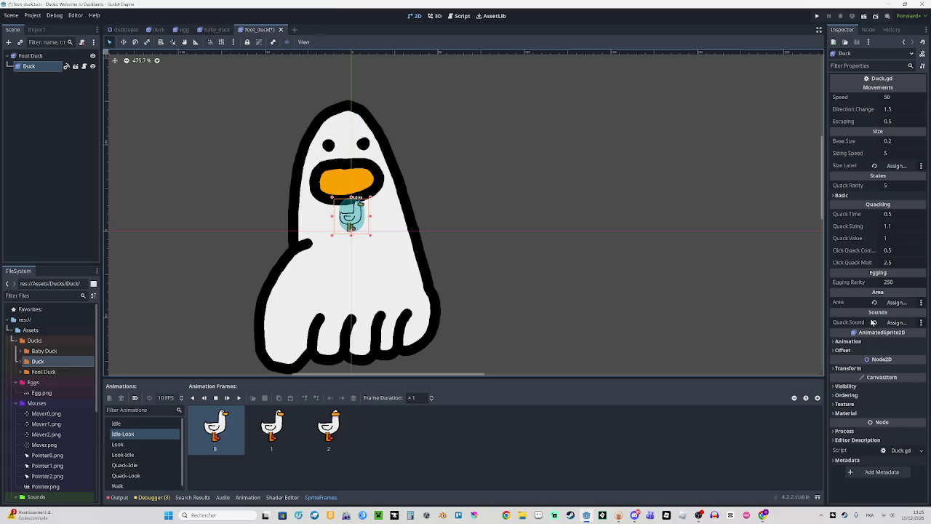
{"action": "left_click", "coordinate": [865, 367]}
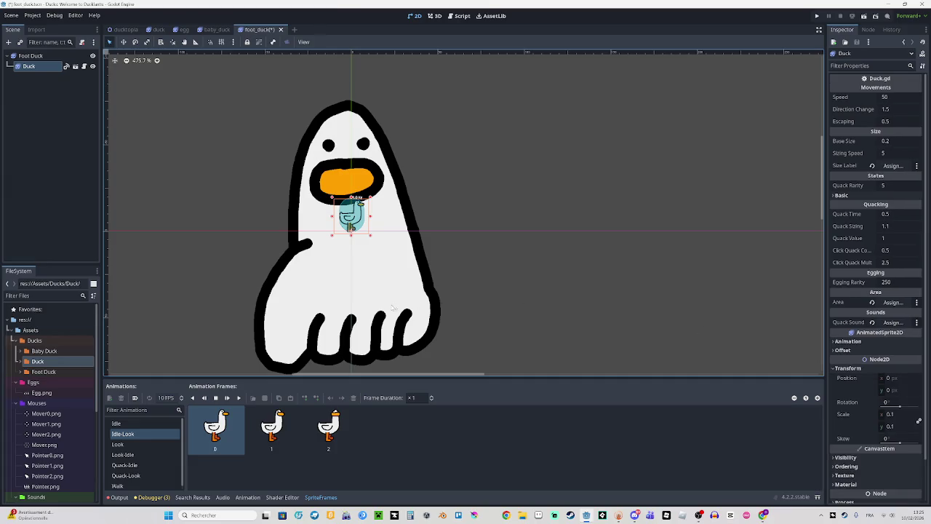
{"action": "left_click", "coordinate": [425, 282]}
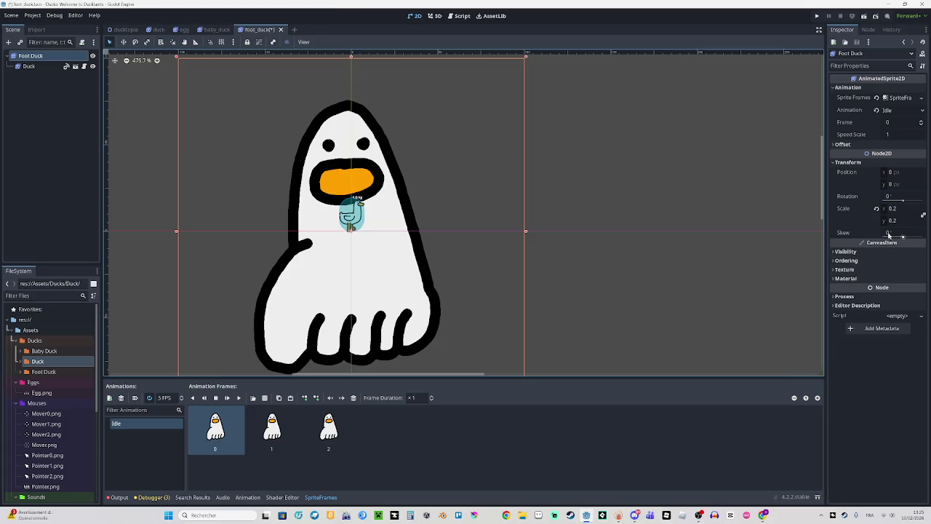
{"action": "left_click", "coordinate": [902, 209]}
{"action": "type", "text": "0.1"}
{"action": "key", "text": "Return"}
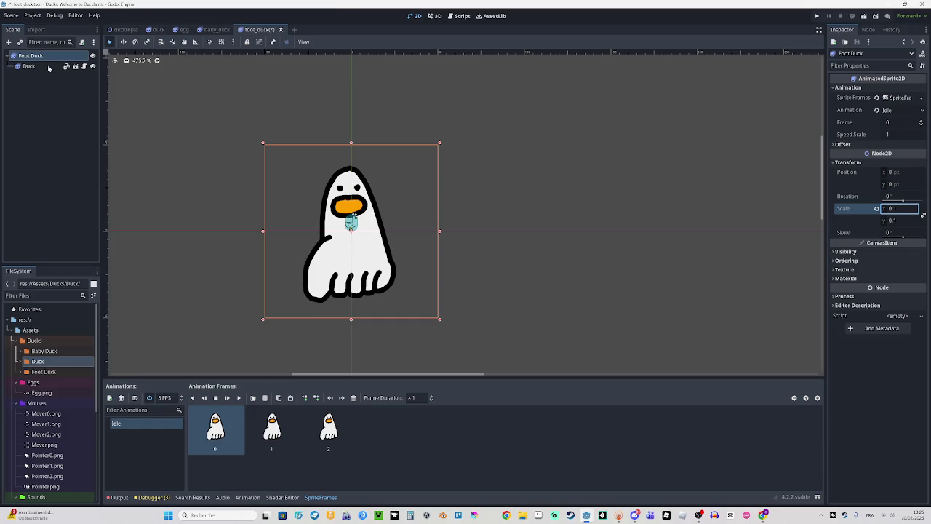
Set the reference Duck's scale to 1 and Foot Duck's scale back to 0.2
{"action": "left_click", "coordinate": [48, 66]}
{"action": "left_click", "coordinate": [891, 414]}
{"action": "type", "text": "1"}
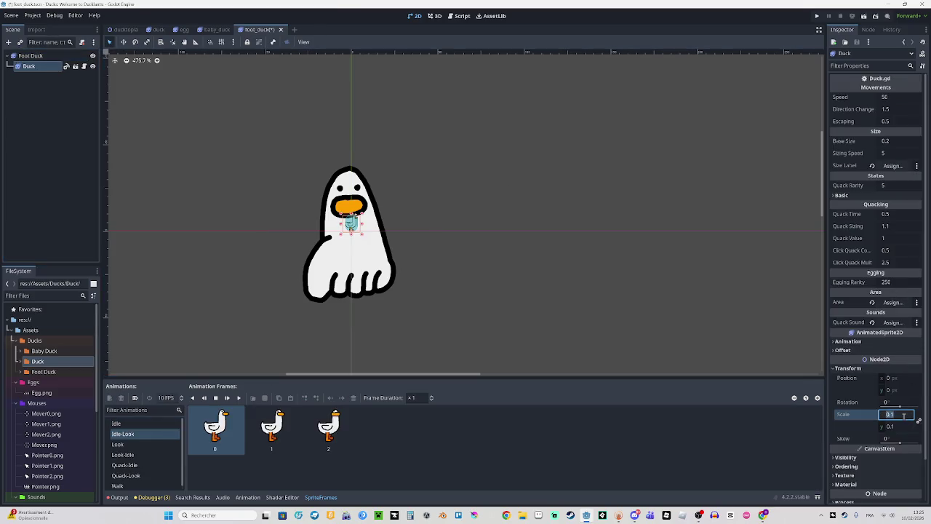
{"action": "key", "text": "Return"}
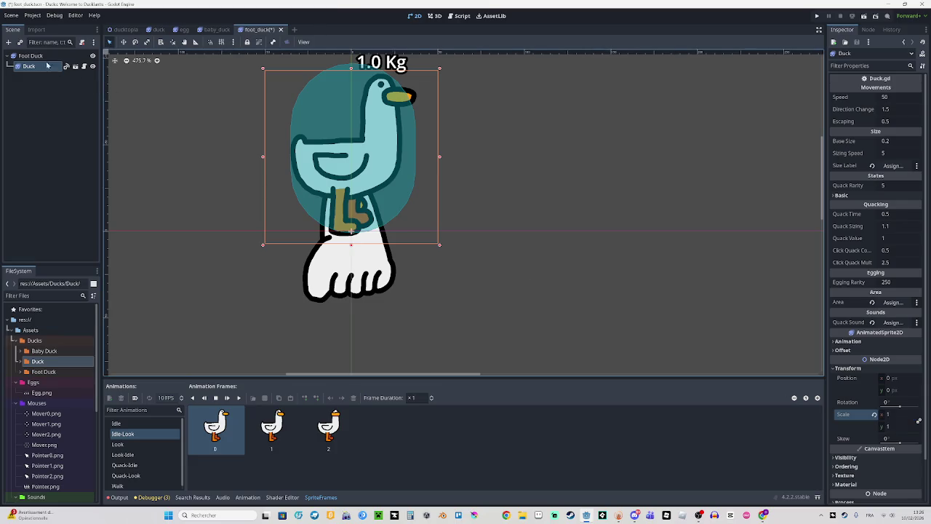
{"action": "left_click", "coordinate": [40, 57]}
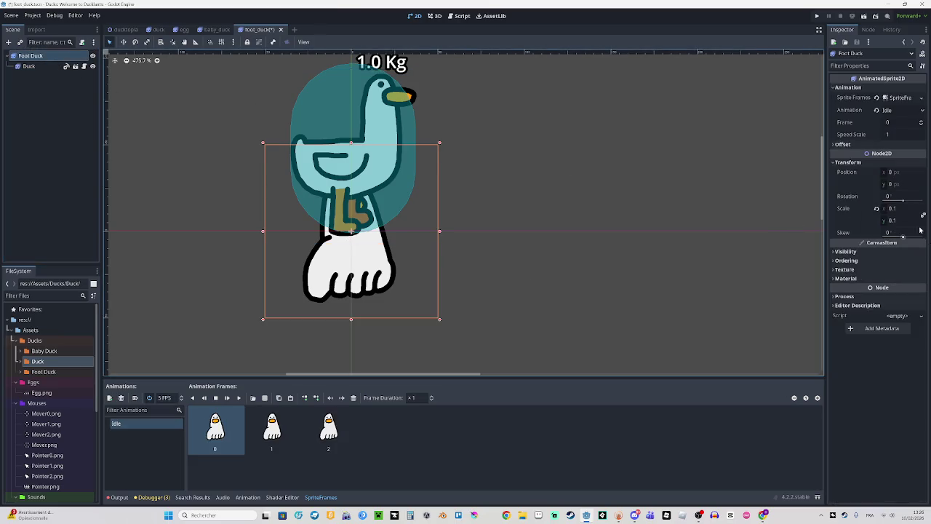
{"action": "left_click", "coordinate": [908, 208]}
{"action": "type", "text": "0.2"}
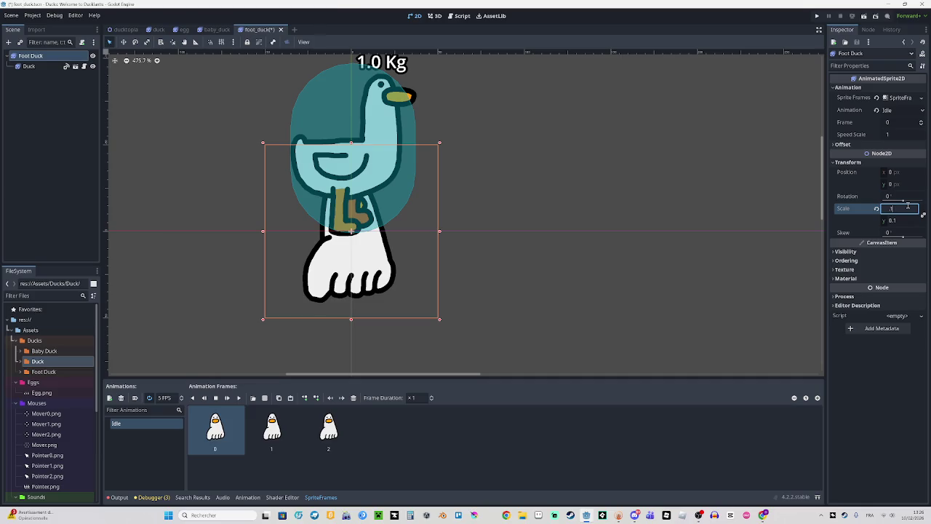
{"action": "key", "text": "Return"}
Set the reference Duck's scale to 0.5 and Foot Duck's scale to 0.4 to match sizes
{"action": "scroll", "coordinate": [606, 204], "scroll_direction": "down", "scroll_amount": 2}
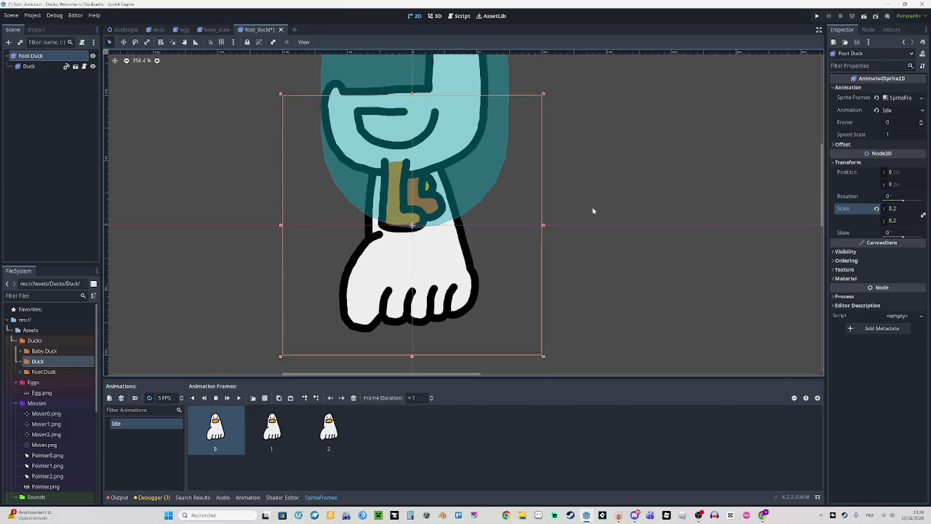
{"action": "scroll", "coordinate": [630, 225], "scroll_direction": "down", "scroll_amount": 1}
{"action": "left_click", "coordinate": [29, 66]}
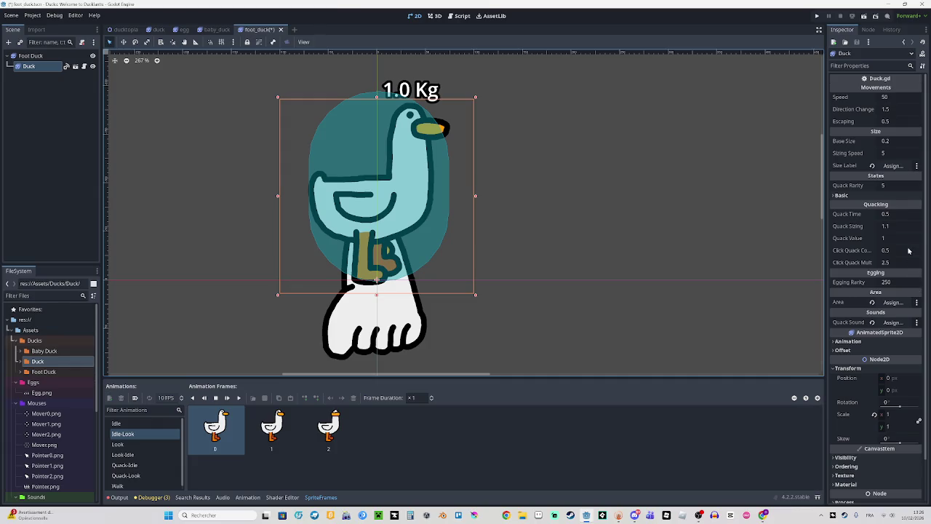
{"action": "left_click", "coordinate": [898, 415]}
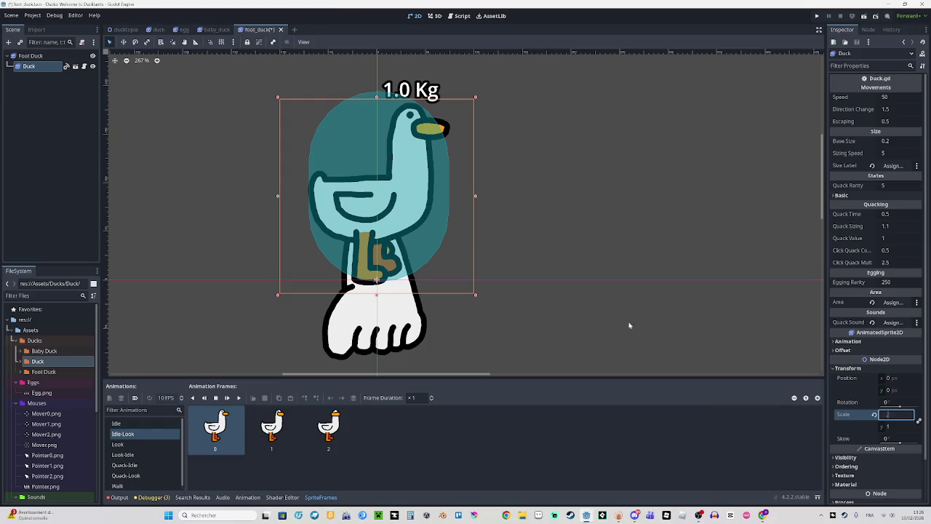
{"action": "type", "text": "0.5"}
{"action": "key", "text": "Return"}
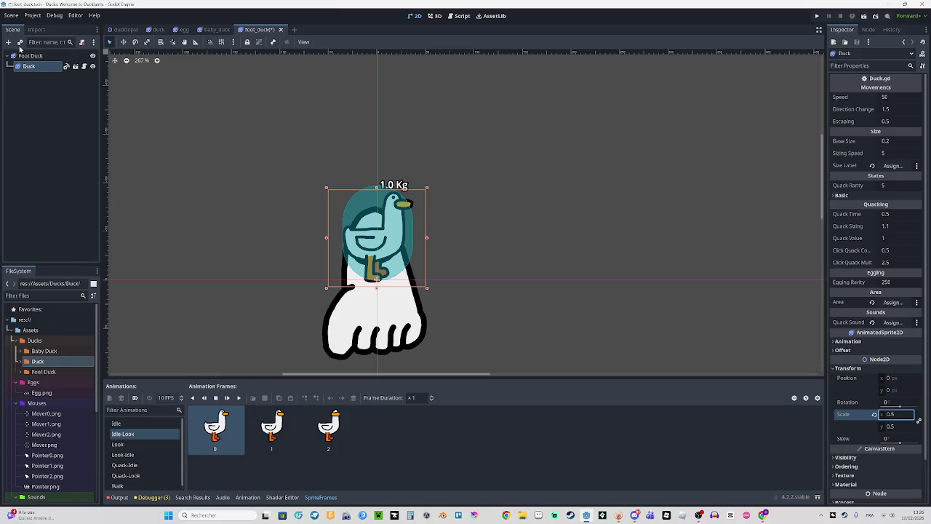
{"action": "left_click", "coordinate": [29, 56]}
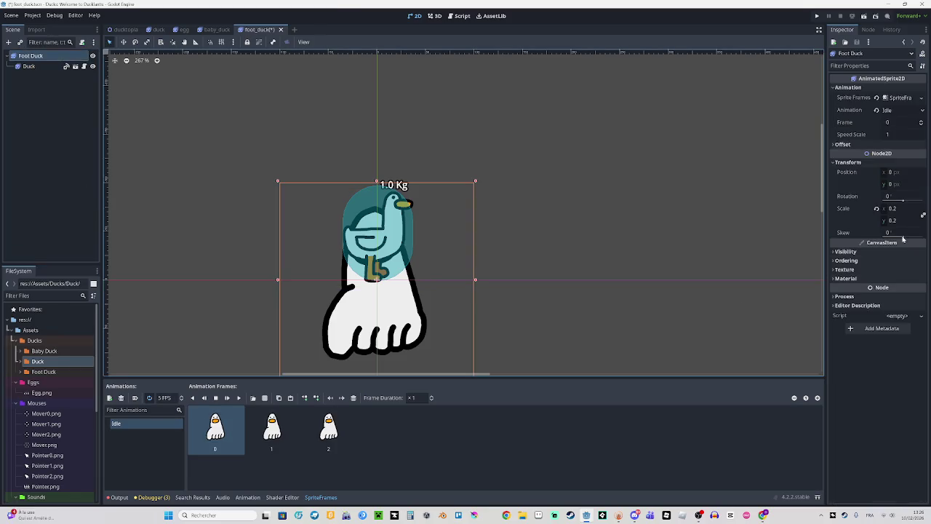
{"action": "type", "text": "0.4"}
{"action": "key", "text": "Return"}
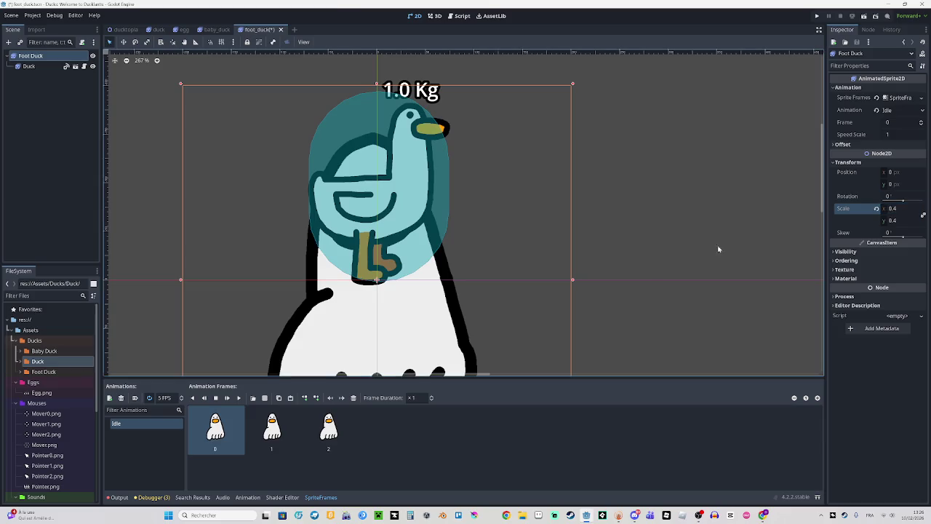
Delete the reference Duck node from the foot_duck scene
{"action": "left_click", "coordinate": [48, 66]}
{"action": "key", "text": "Delete"}
{"action": "key", "text": "Return"}
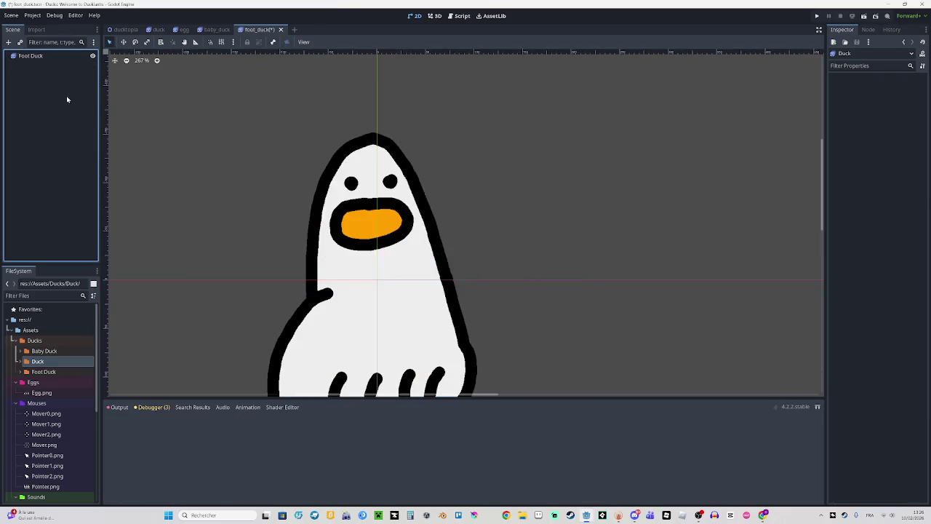
Add a new animation named Walk to Foot Duck and open Walk.png as its sprite sheet
{"action": "scroll", "coordinate": [438, 253], "scroll_direction": "down", "scroll_amount": 3}
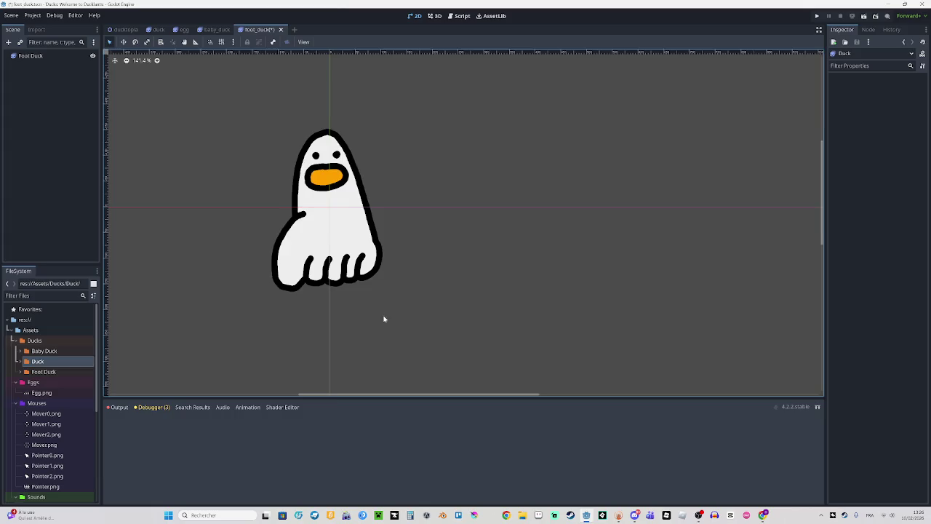
{"action": "scroll", "coordinate": [384, 318], "scroll_direction": "down", "scroll_amount": 1}
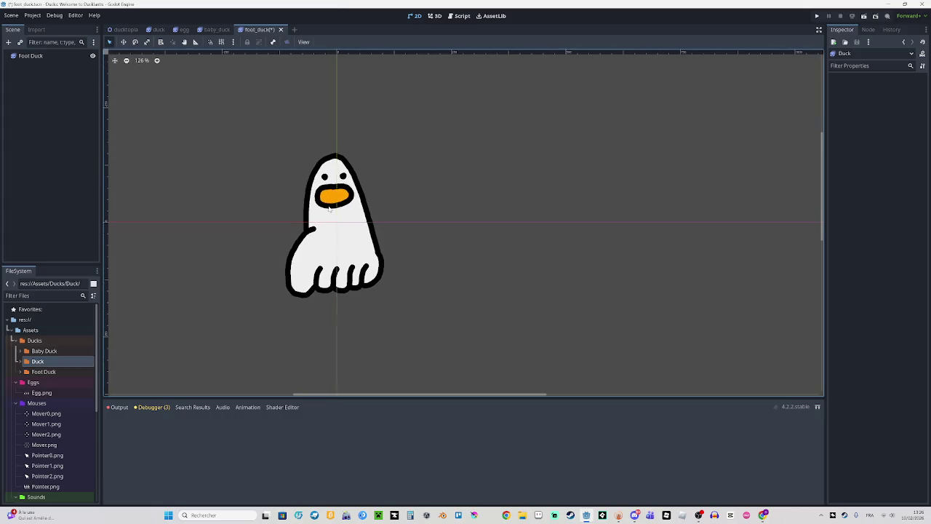
{"action": "scroll", "coordinate": [240, 291], "scroll_direction": "up", "scroll_amount": 1}
{"action": "left_click", "coordinate": [248, 230]}
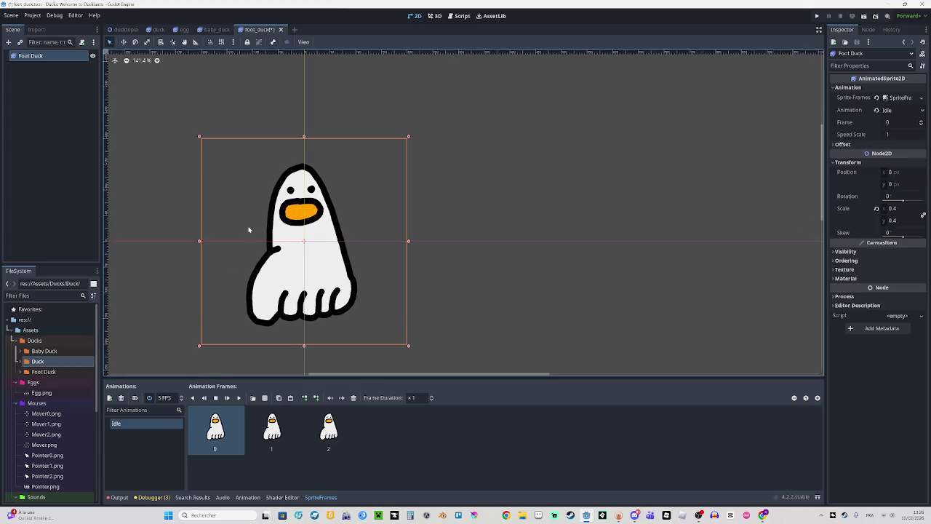
{"action": "left_click", "coordinate": [110, 398]}
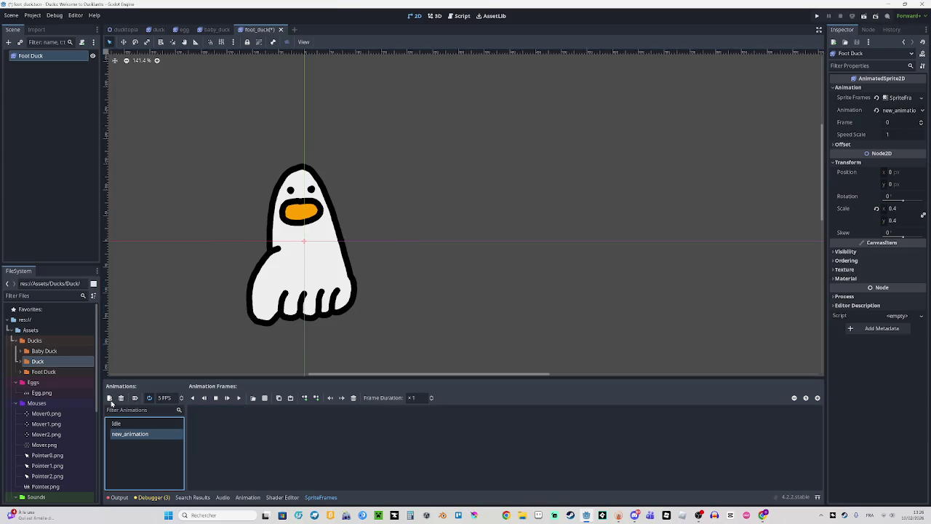
{"action": "double_click", "coordinate": [148, 433]}
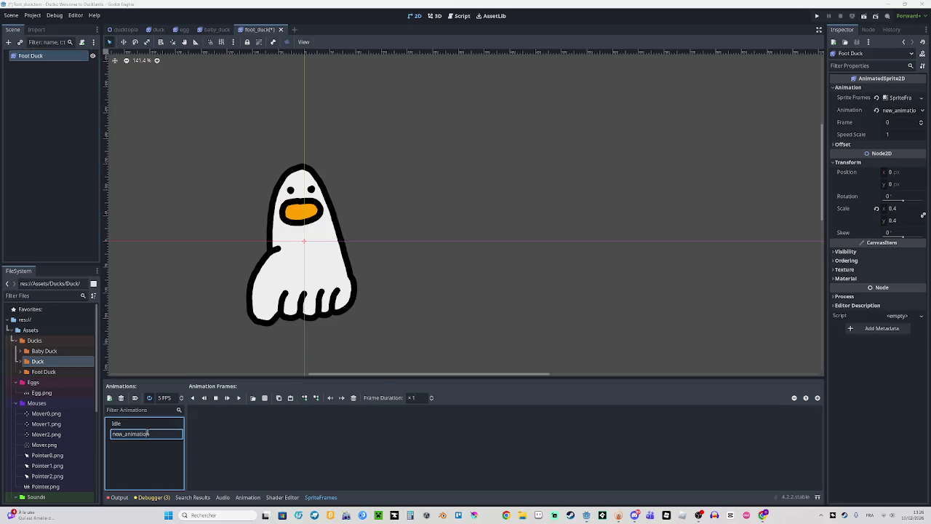
{"action": "key", "text": "ctrl+a"}
{"action": "type", "text": "Walk"}
{"action": "key", "text": "Return"}
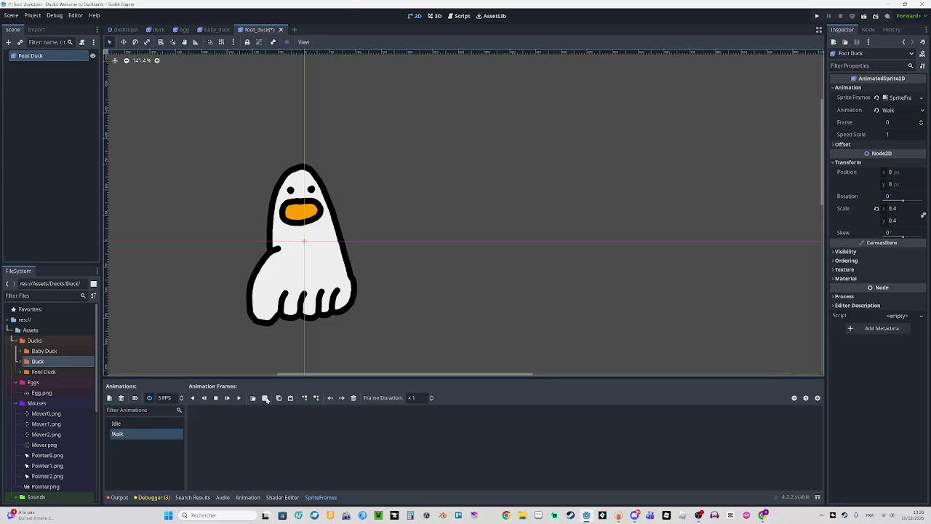
{"action": "left_click", "coordinate": [264, 397]}
{"action": "double_click", "coordinate": [391, 182]}
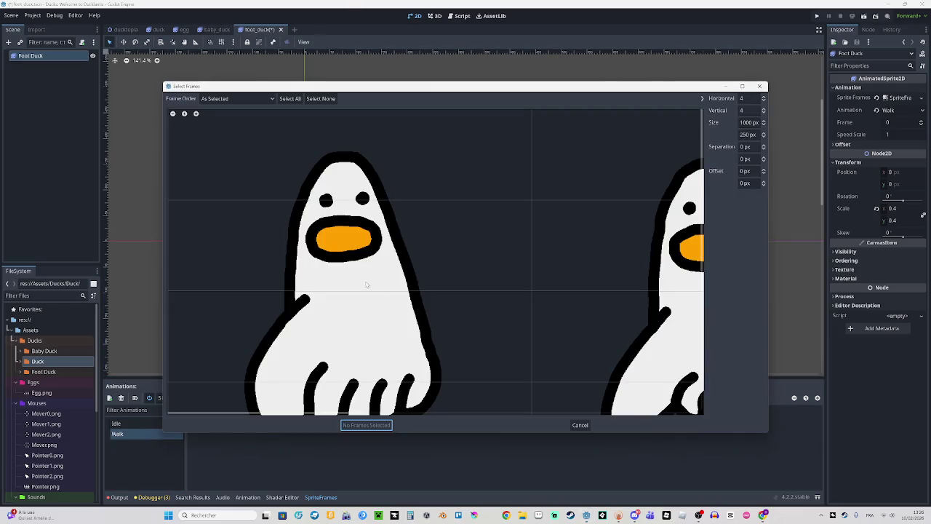
Slice Walk.png into one row of 1000×1000 px cells, add all four frames to Walk, and preview it
{"action": "left_click", "coordinate": [749, 120]}
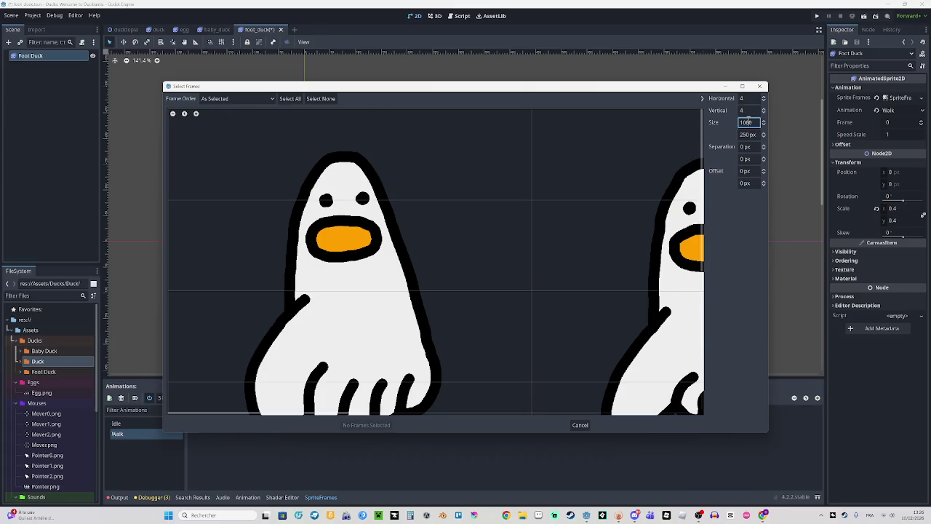
{"action": "left_click", "coordinate": [748, 110]}
{"action": "type", "text": "1"}
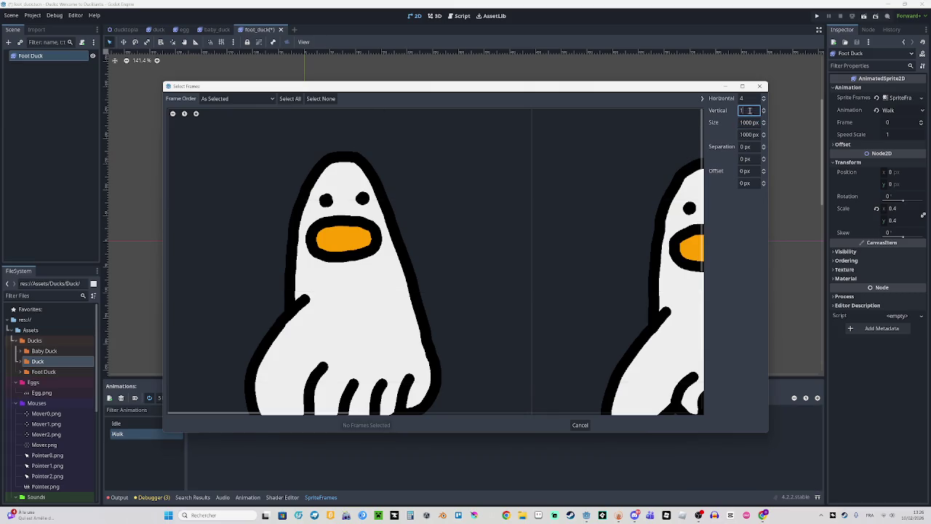
{"action": "left_click", "coordinate": [289, 98]}
{"action": "left_click", "coordinate": [366, 425]}
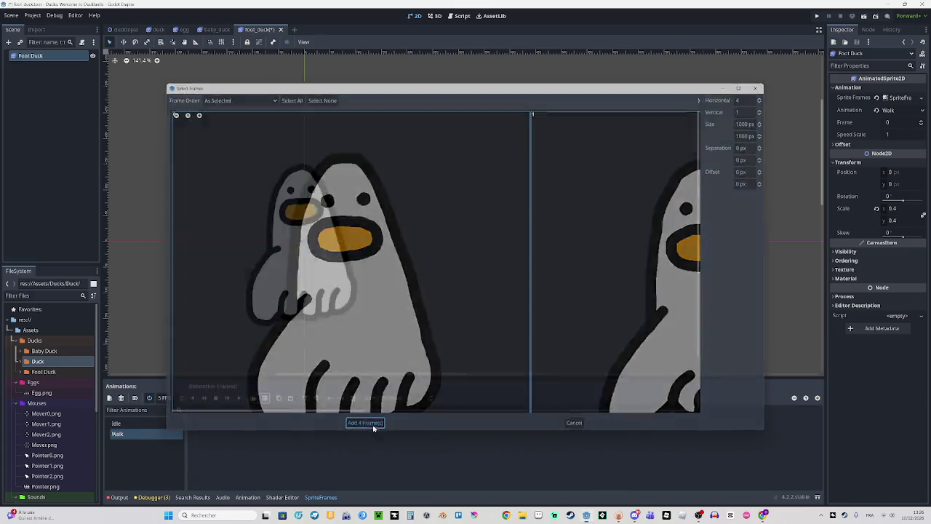
{"action": "left_click", "coordinate": [239, 398]}
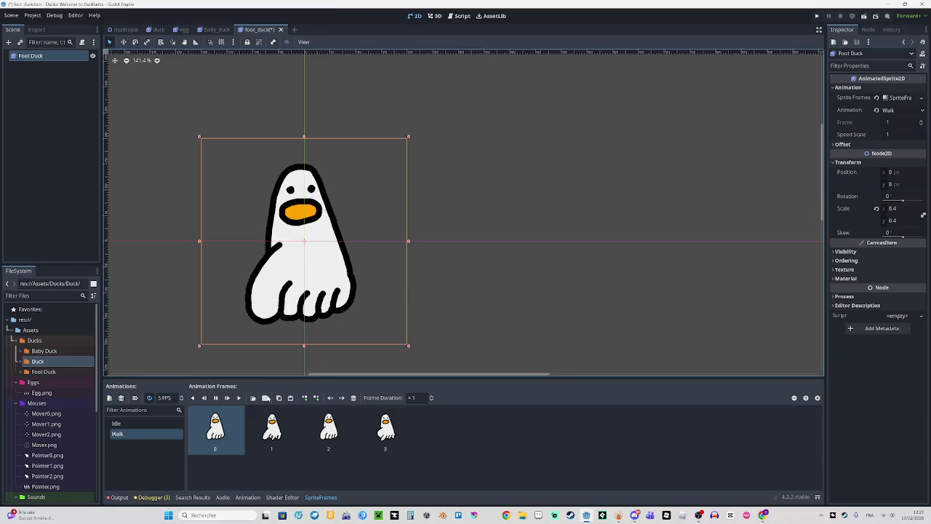
Stop the Walk animation preview
{"action": "left_click", "coordinate": [216, 398]}
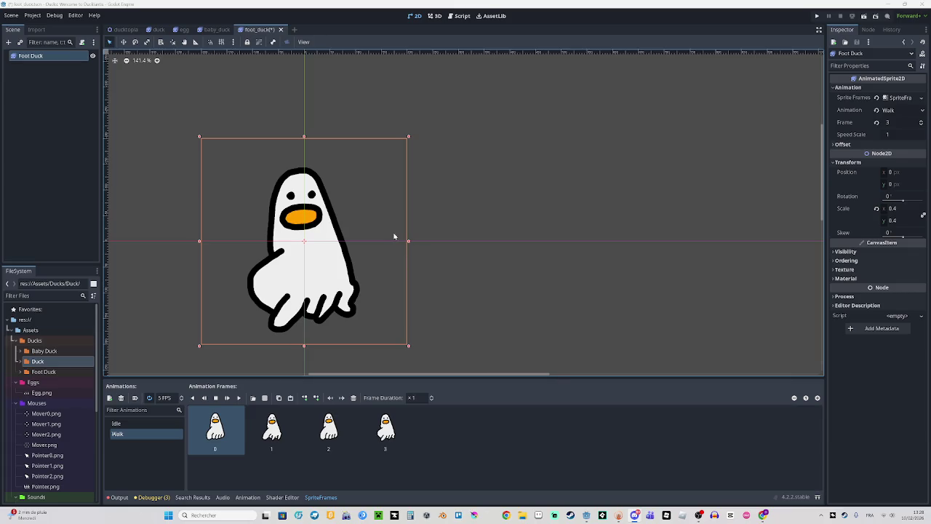
{"action": "scroll", "coordinate": [588, 223], "scroll_direction": "up", "scroll_amount": 1}
Preview the Idle animation, then Walk, and open the Windows Quick Settings sound output list
{"action": "left_click", "coordinate": [117, 423]}
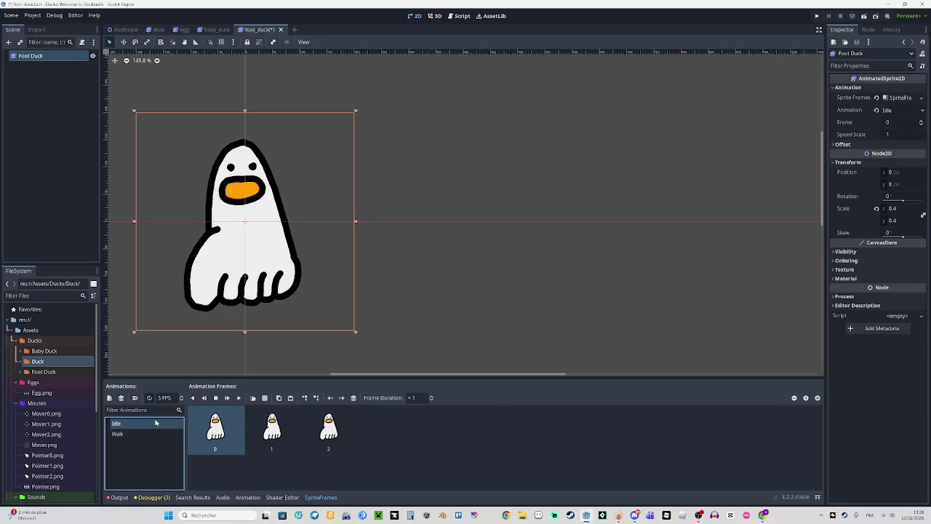
{"action": "left_click", "coordinate": [238, 398]}
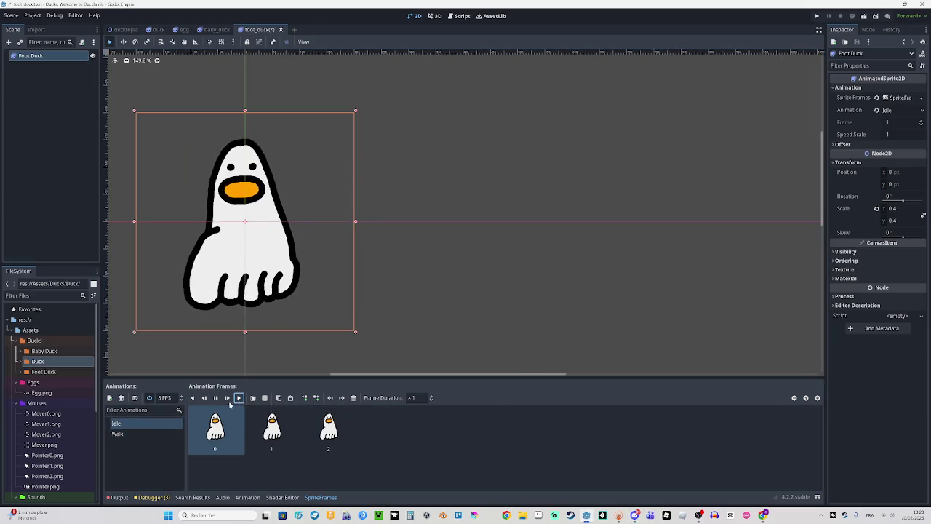
{"action": "left_click", "coordinate": [117, 434]}
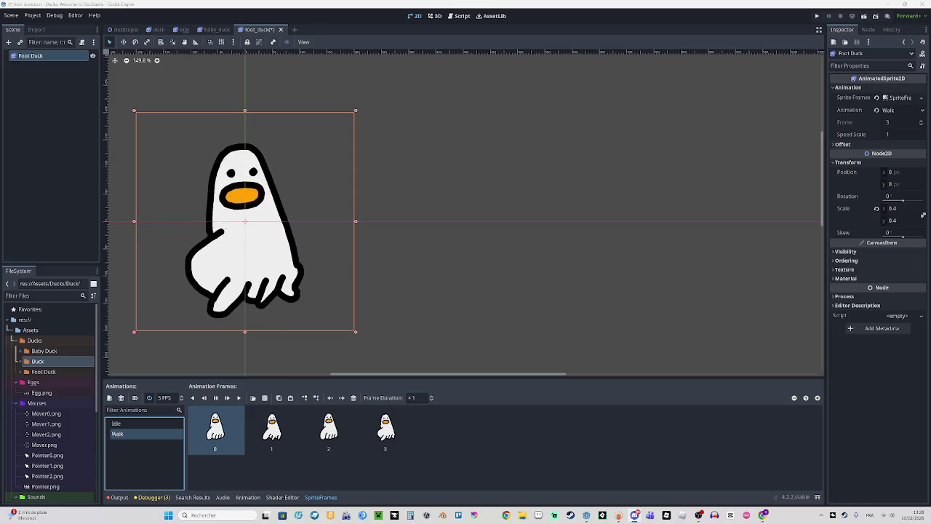
{"action": "left_click_drag", "start_coordinate": [310, 276], "coordinate": [345, 268]}
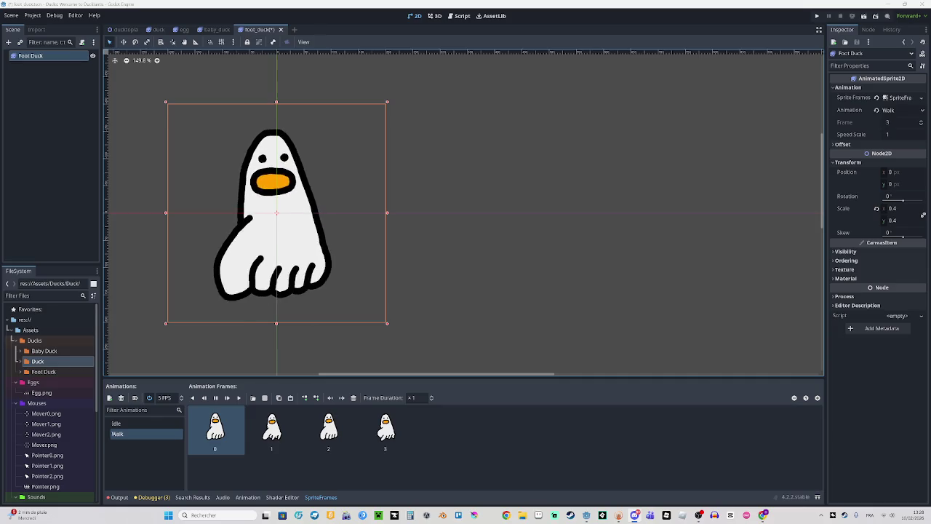
{"action": "left_click", "coordinate": [857, 515]}
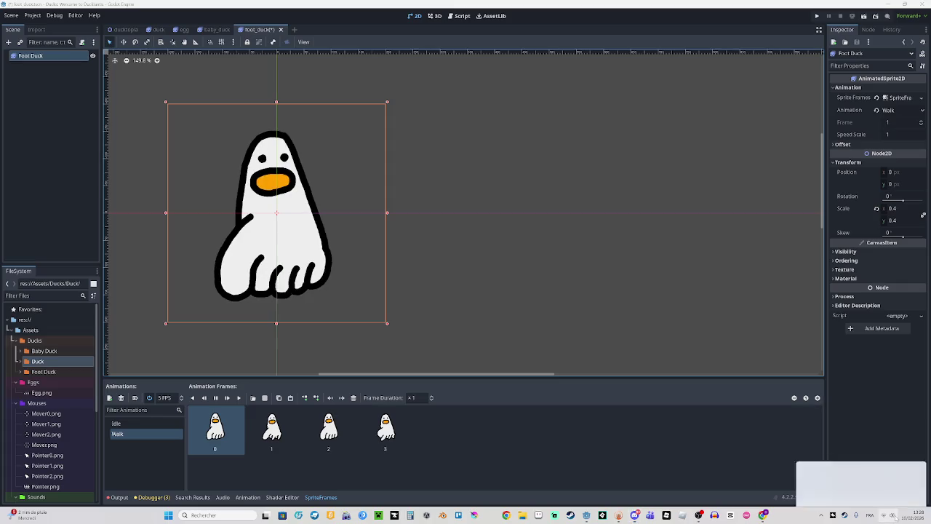
{"action": "left_click", "coordinate": [913, 472]}
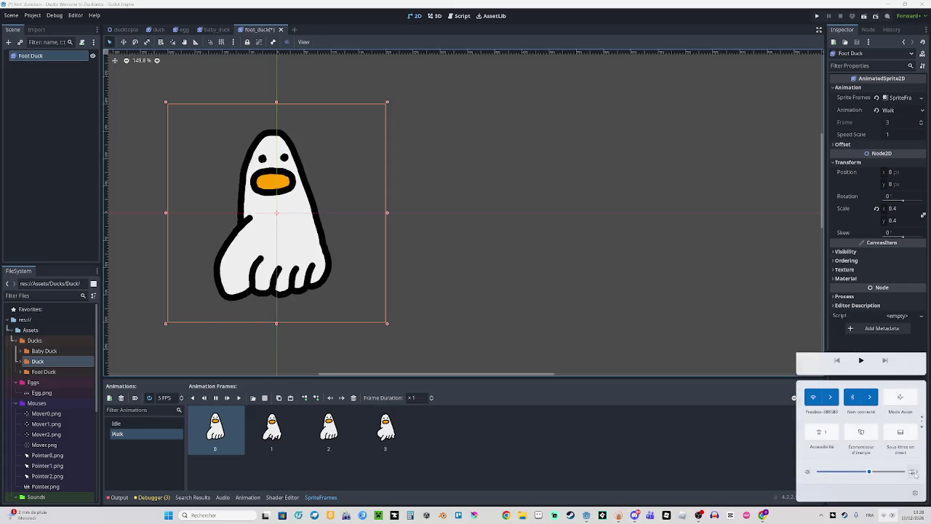